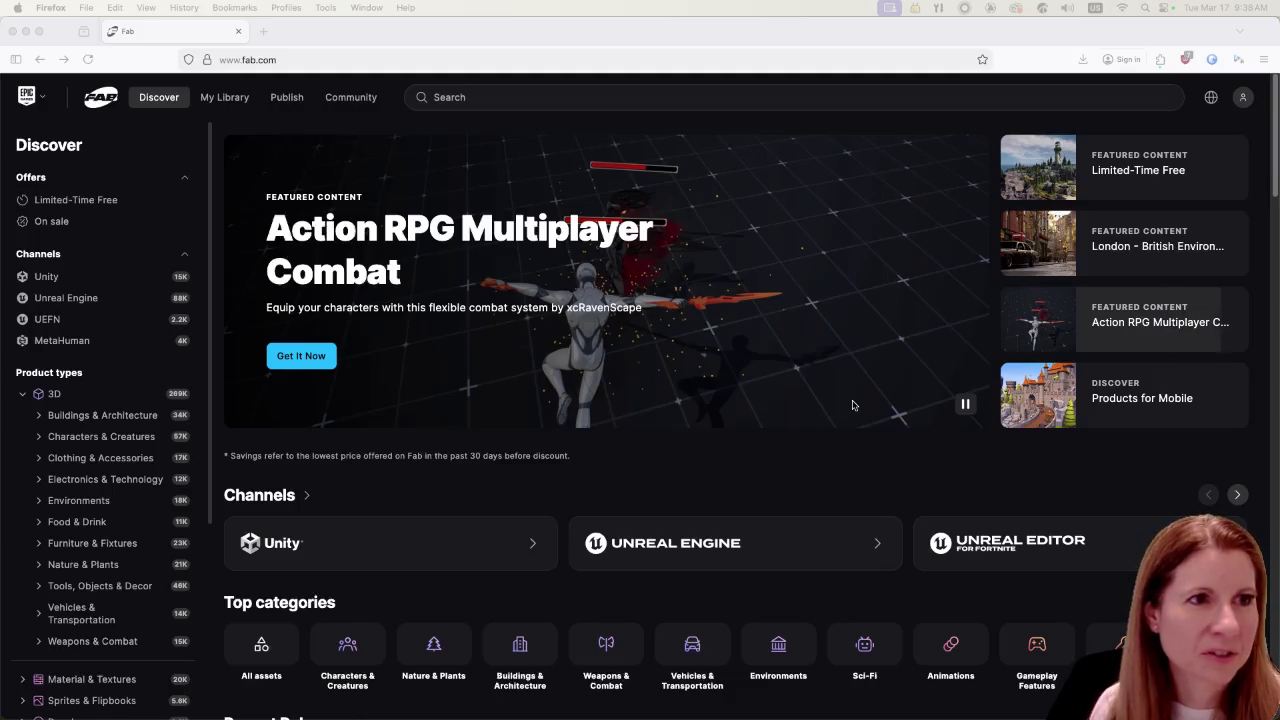
- Go to the Epic Games sign-in page from Fab's top-right profile icon
click(1245, 97)
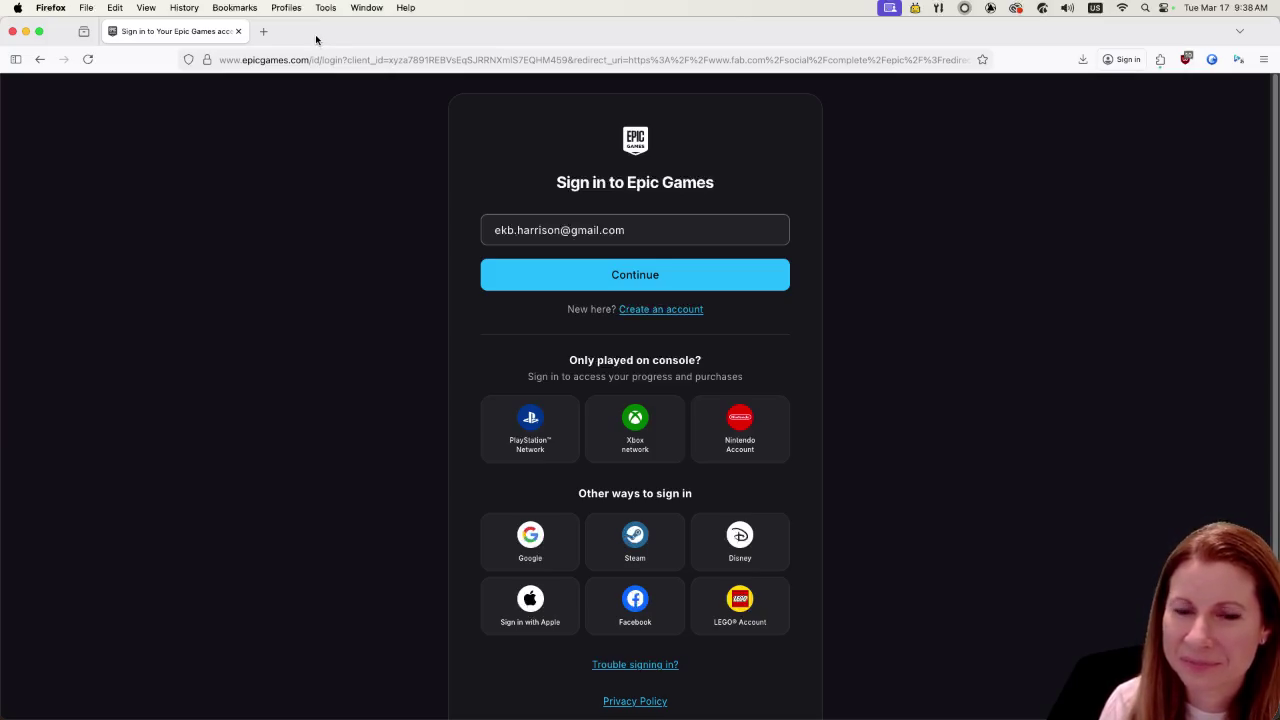
double_click(317, 41)
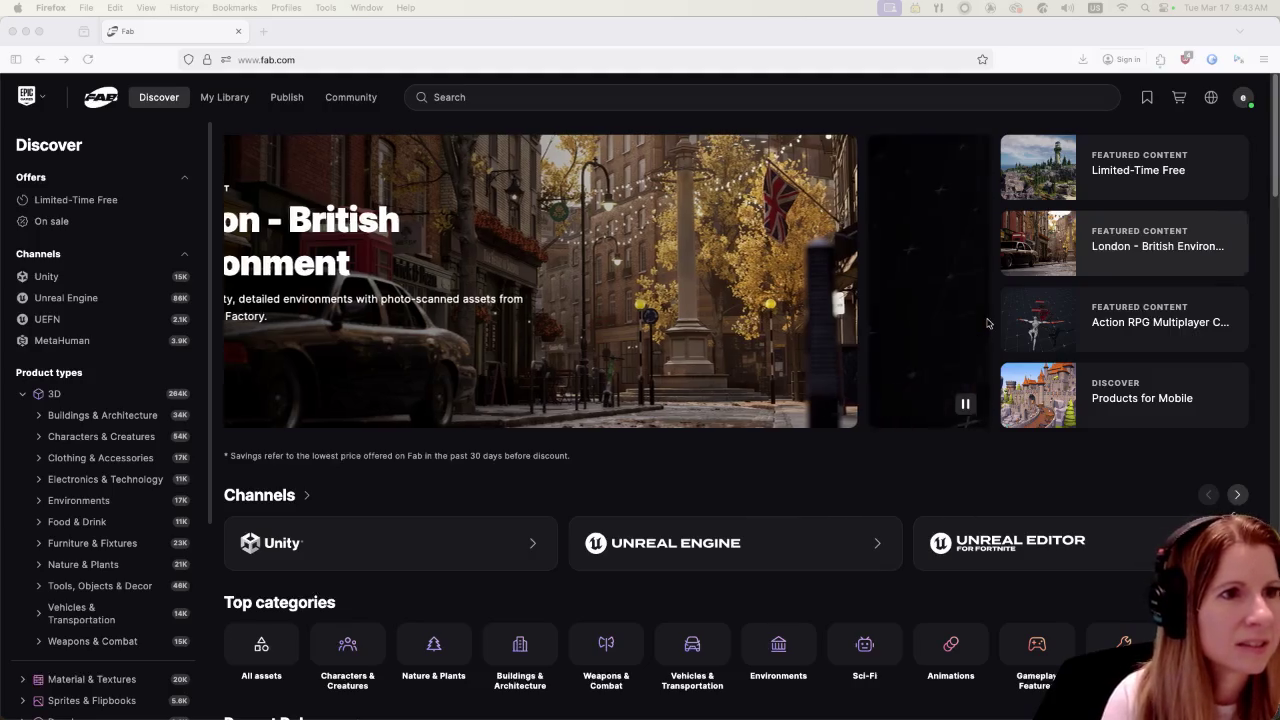
- Open Fab's Become a Publisher page, 'Start selling on Fab'
click(298, 100)
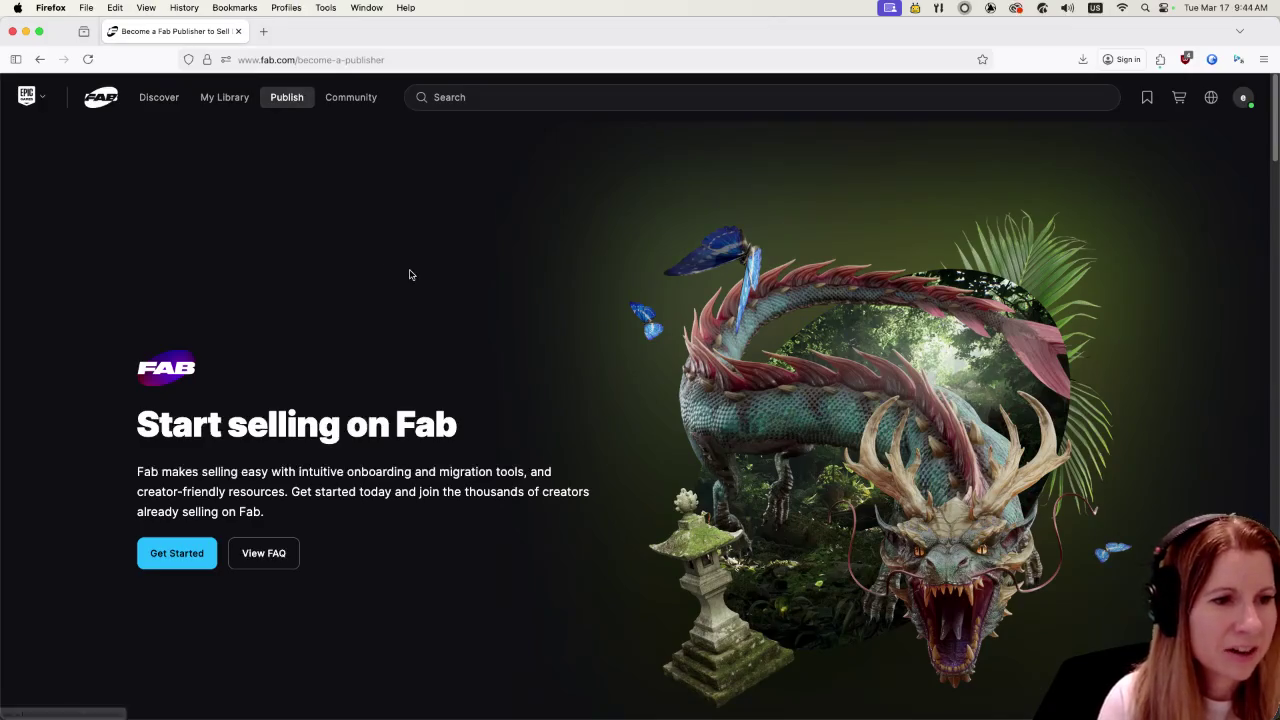
- Jump to the FAQ and expand the answer about setting up a seller account
click(268, 552)
scroll(368, 524, down, 2)
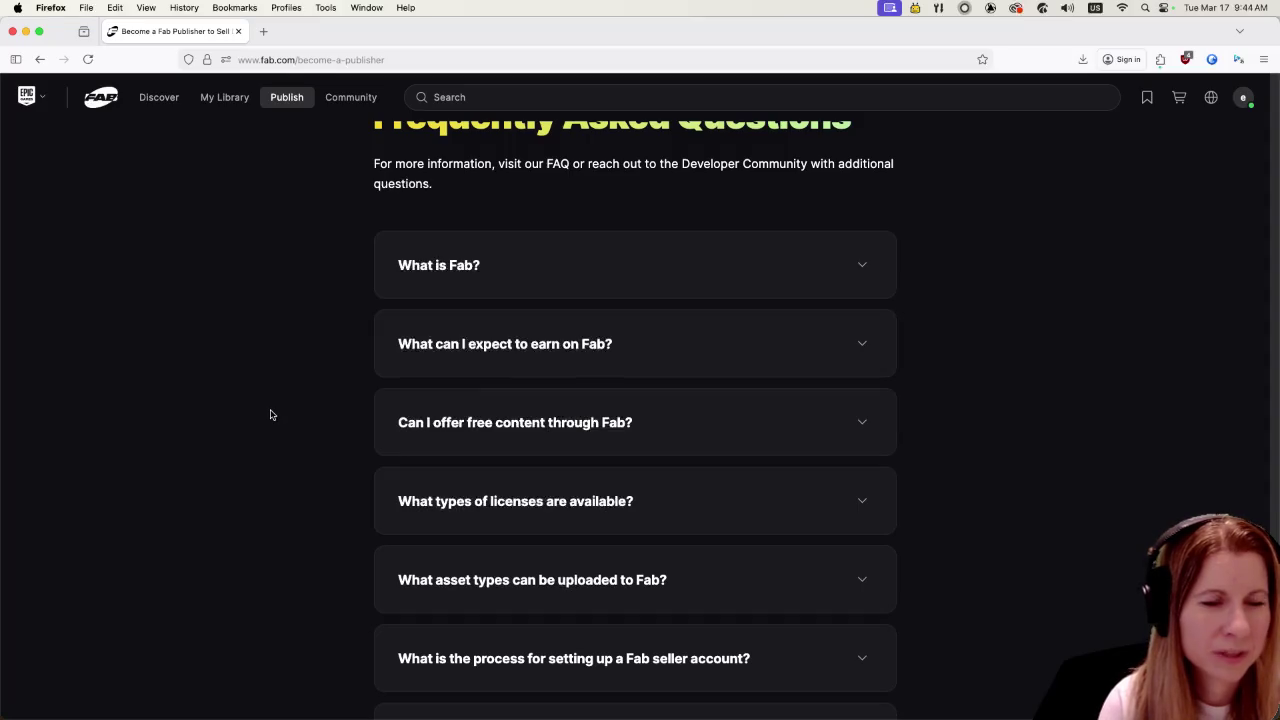
scroll(266, 415, down, 2)
scroll(264, 415, down, 1)
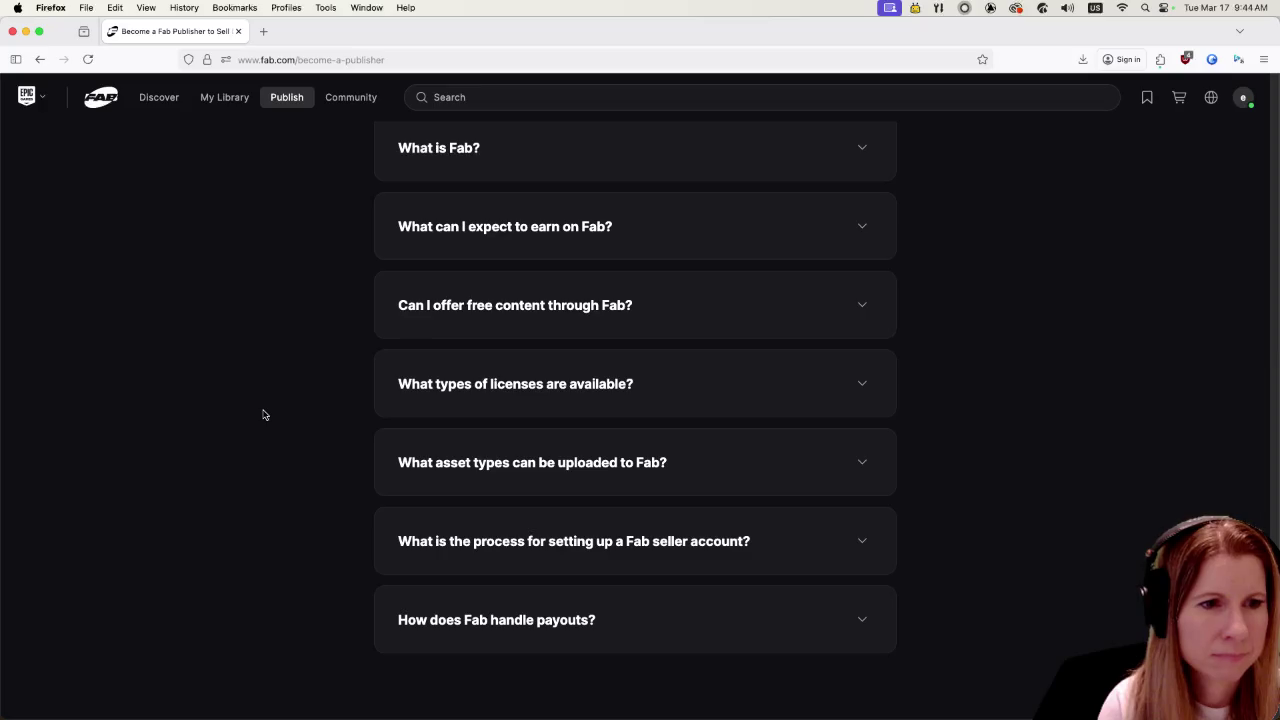
click(436, 534)
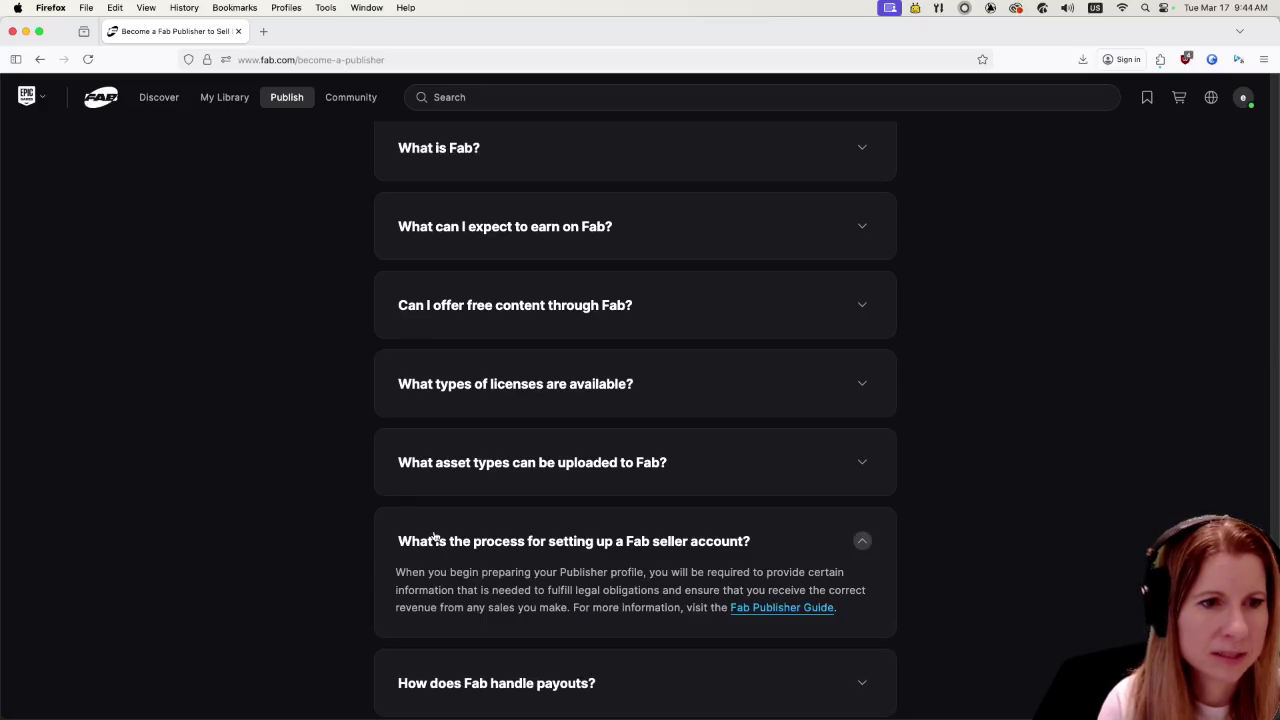
scroll(305, 525, down, 1)
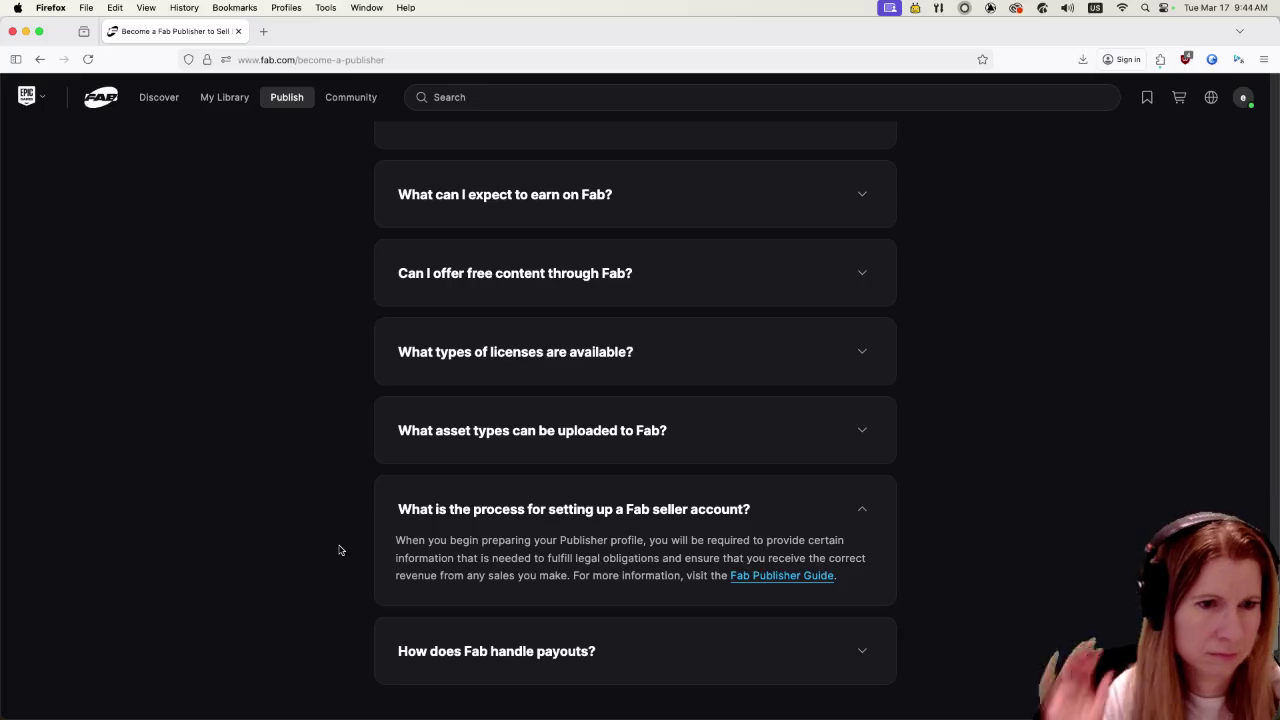
scroll(333, 560, down, 2)
- Read the payouts answer, then return to the 'Start selling on Fab' introduction
click(472, 578)
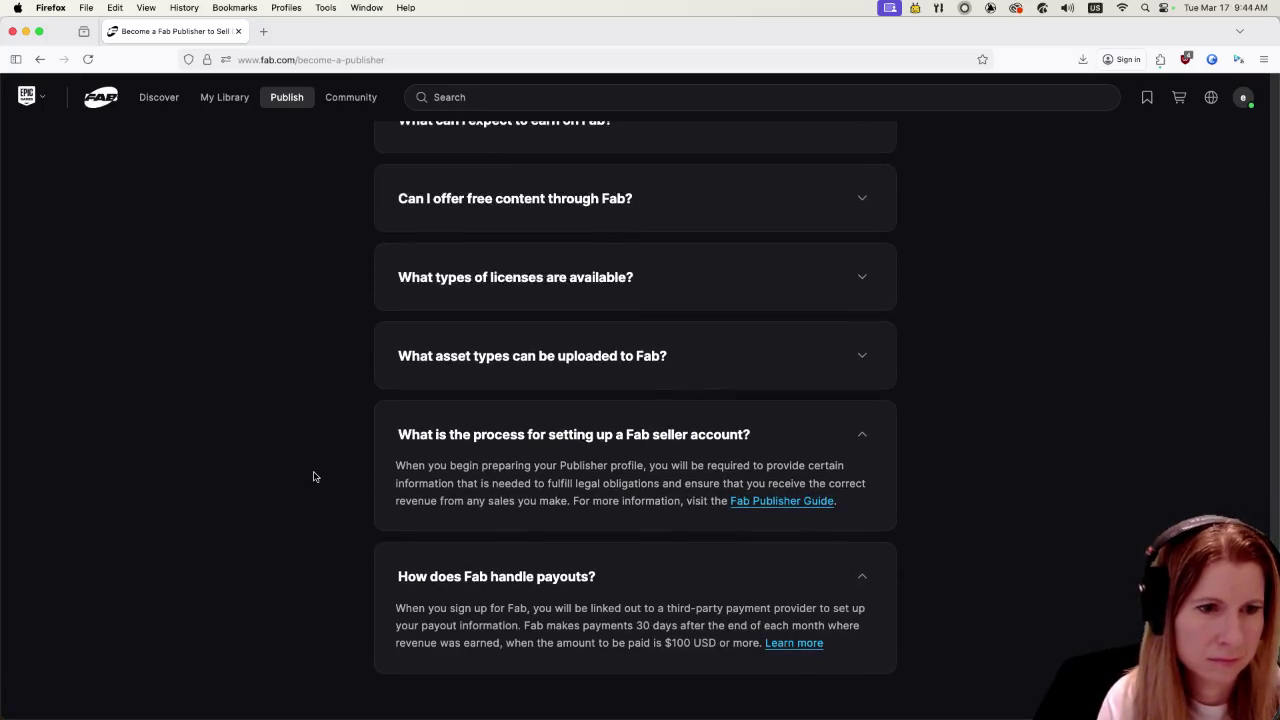
scroll(306, 479, down, 5)
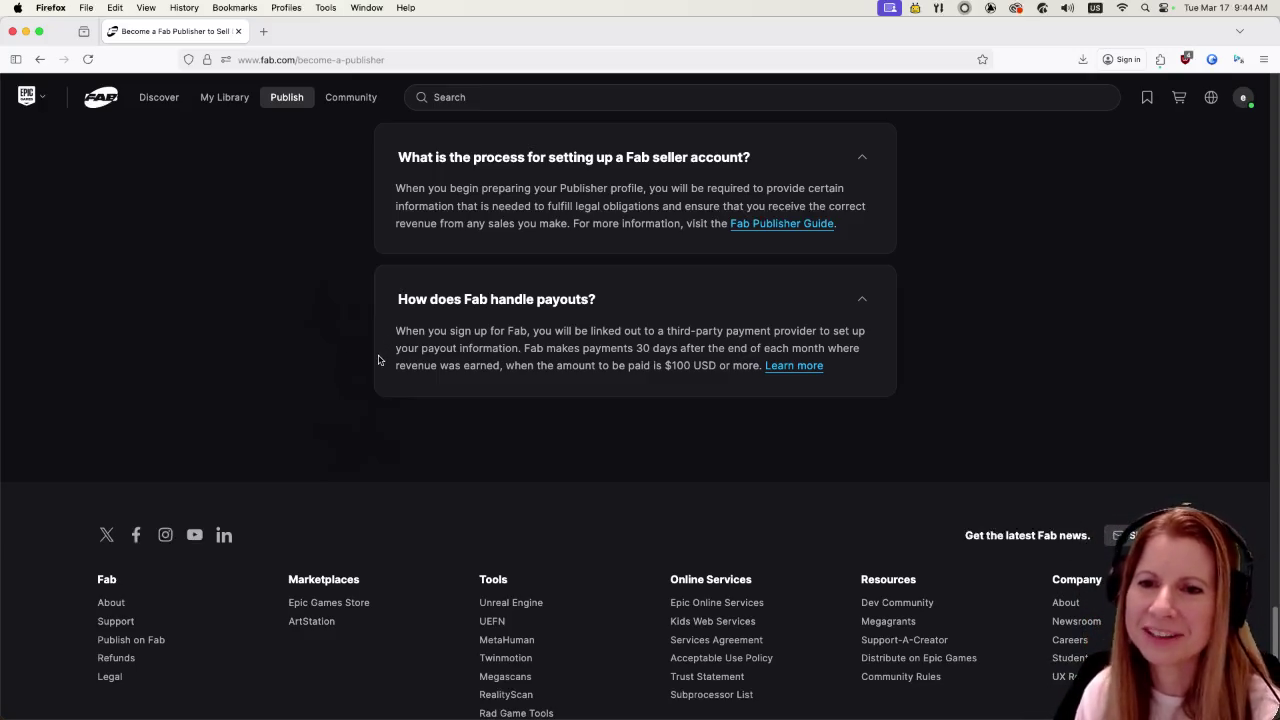
scroll(308, 301, up, 5)
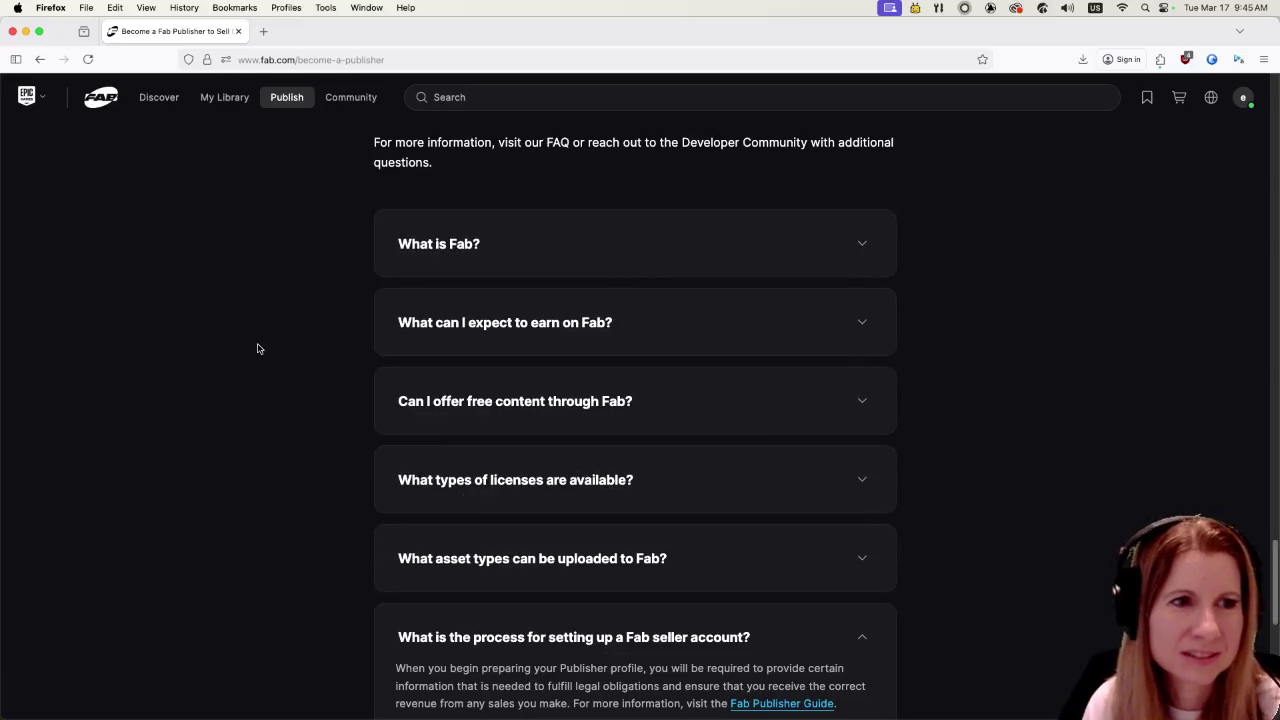
scroll(283, 354, up, 4)
scroll(290, 380, up, 10)
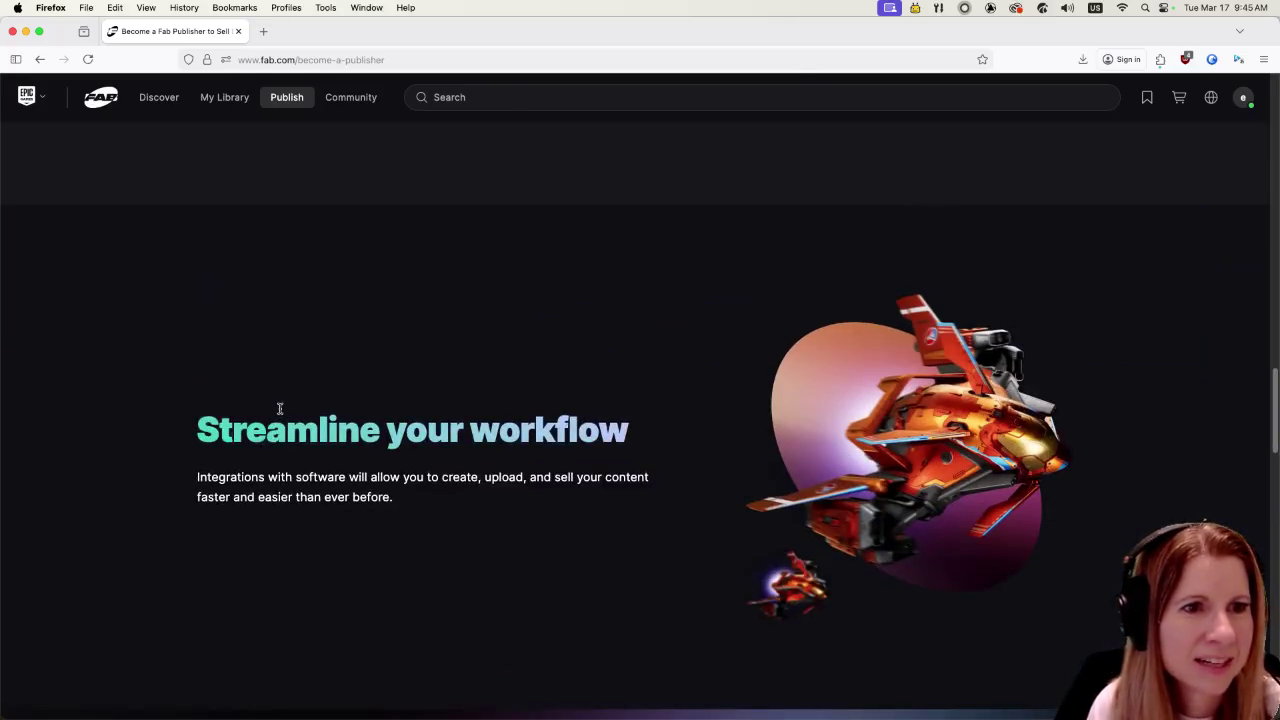
scroll(317, 374, up, 15)
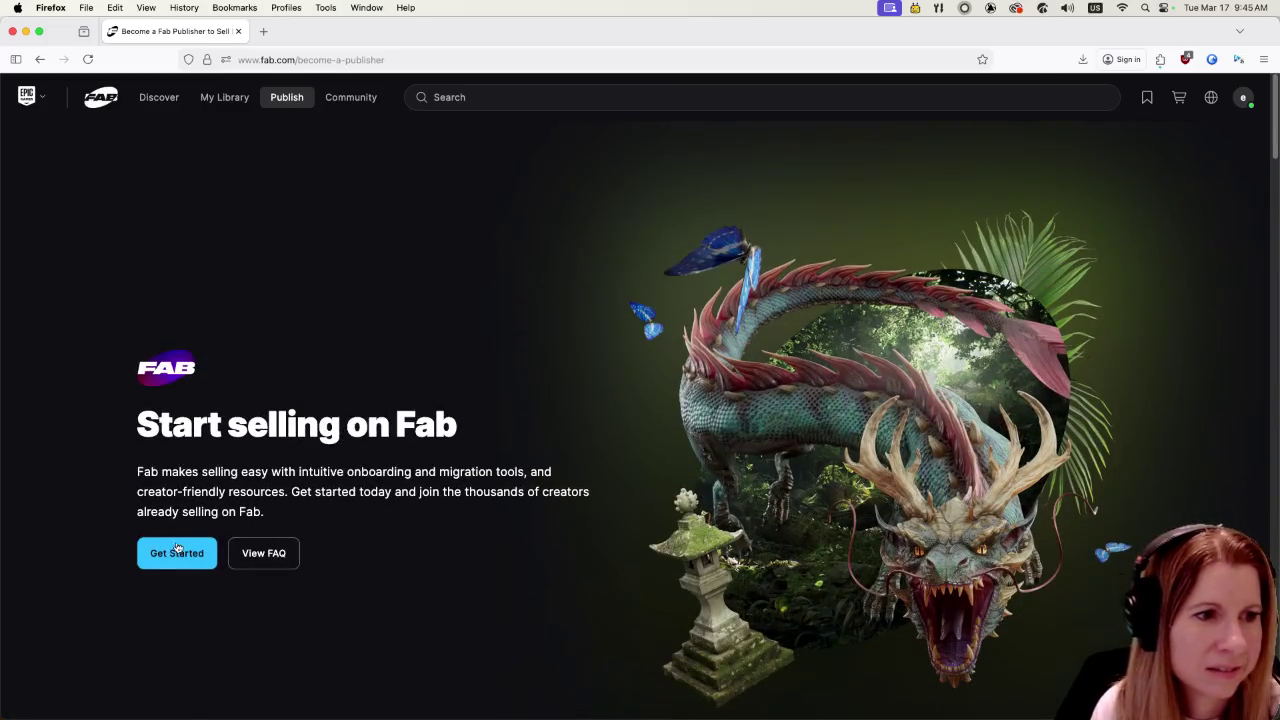
- Start seller onboarding with Get Started and switch to the new Epic Games sign-in tab
click(177, 547)
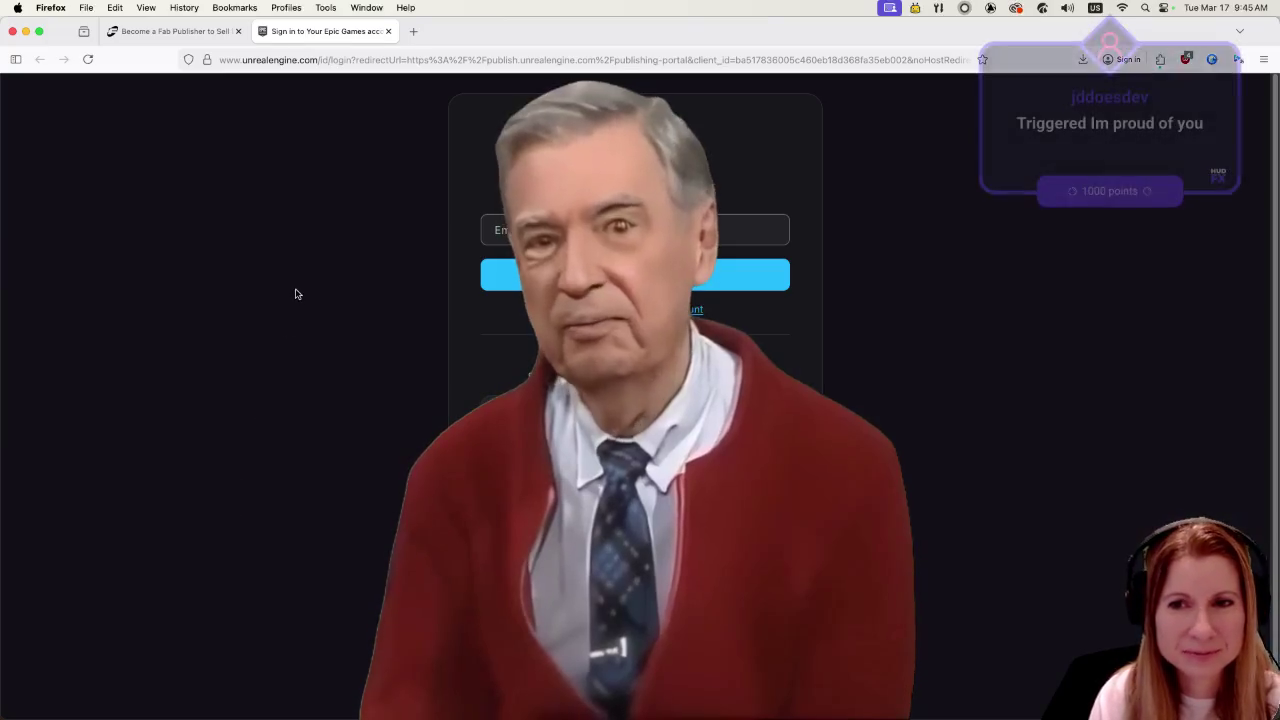
click(172, 31)
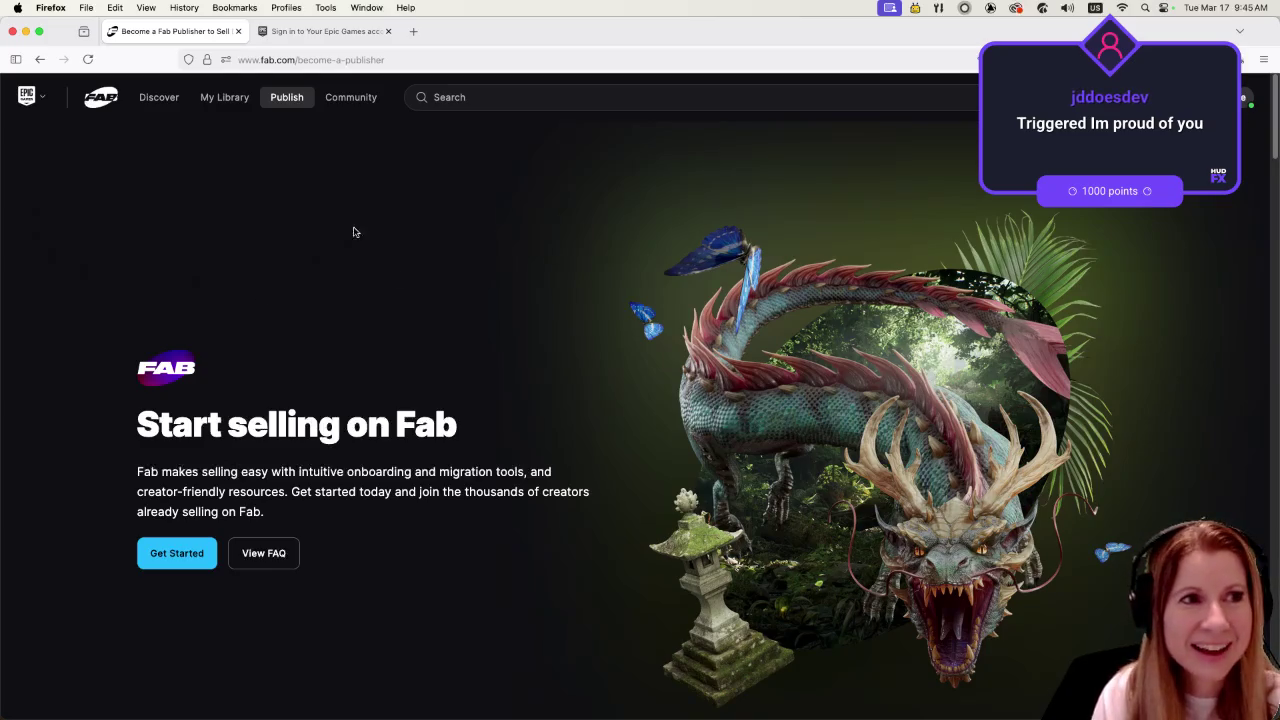
click(378, 32)
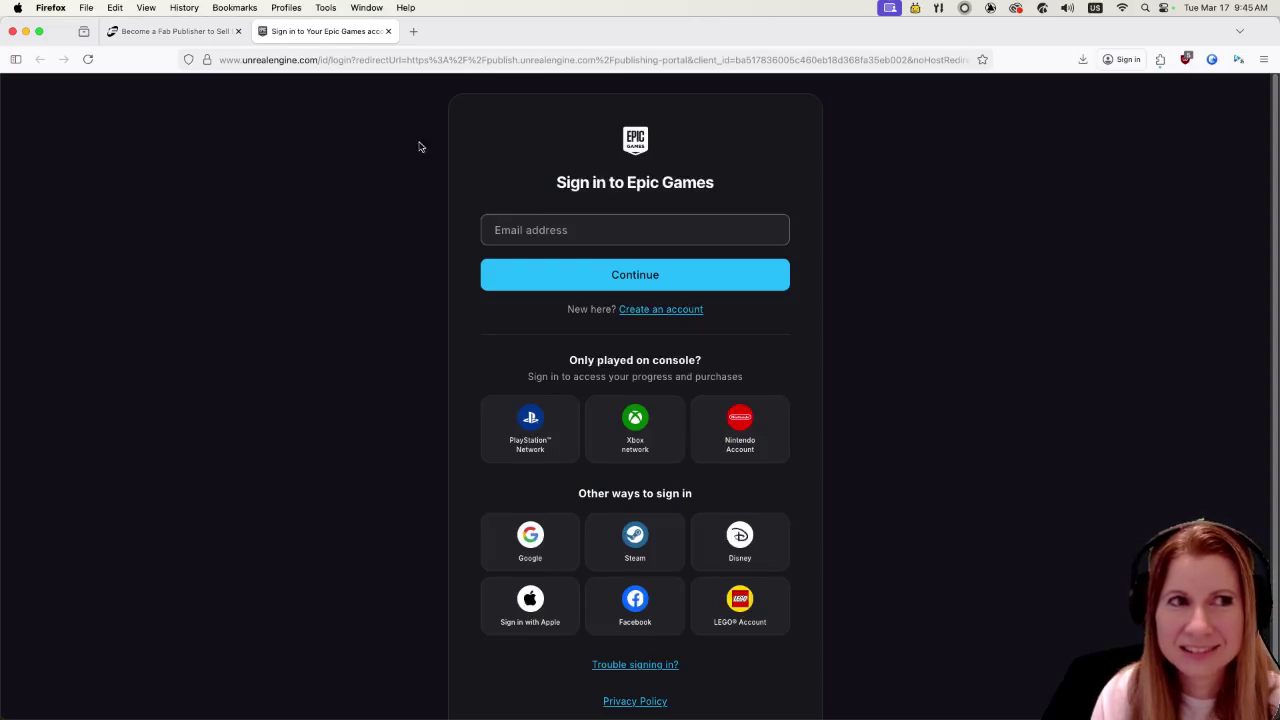
key(ctrl+Left)
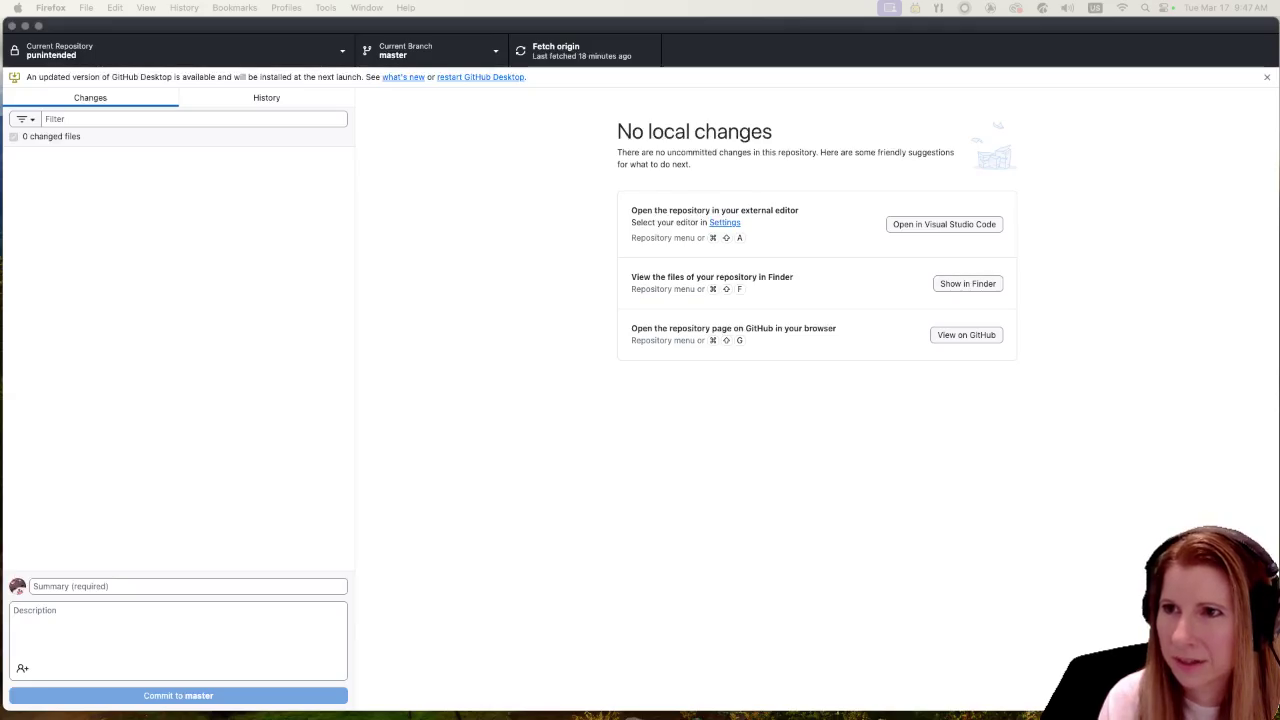
- Bring the Publishing Portal browser window forward and reposition it on screen
click(1174, 99)
mouse_move(826, 51)
mouse_down()
mouse_move(779, 27)
mouse_move(794, 4)
mouse_up()
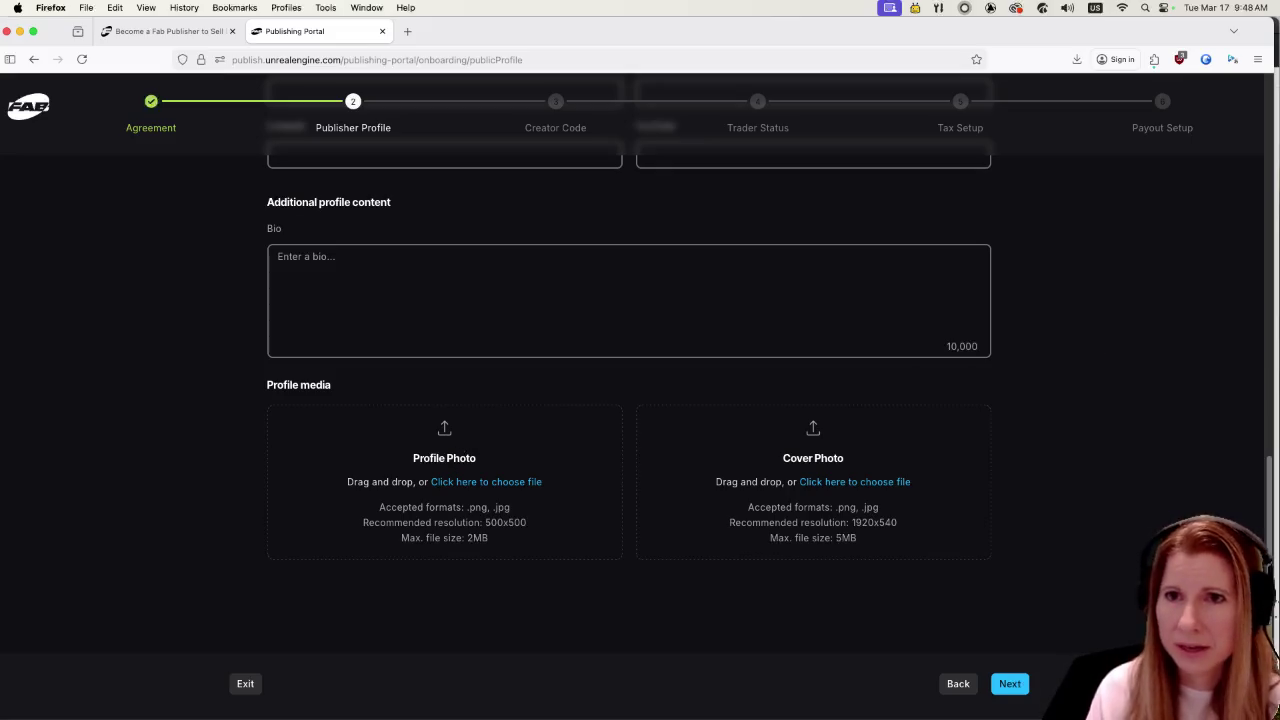
- Move past the Publisher Profile and Creator Code steps to Declare Trader Status
click(1275, 668)
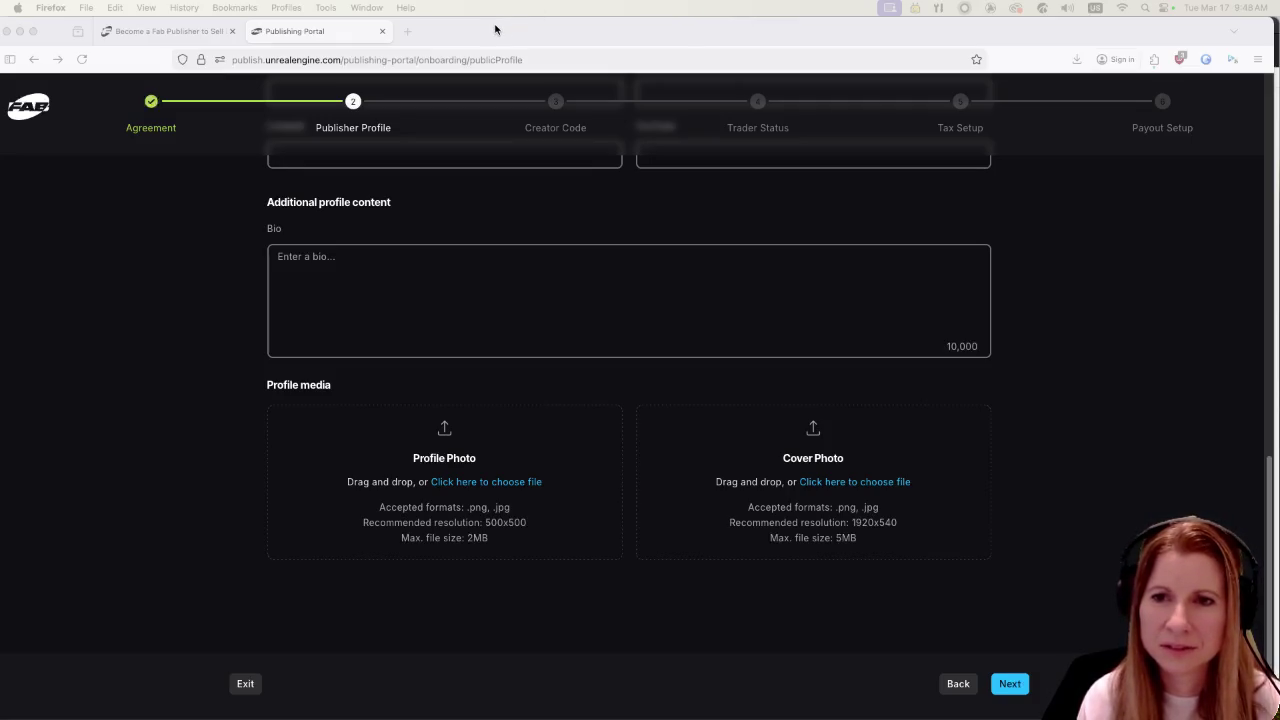
scroll(119, 450, down, 1)
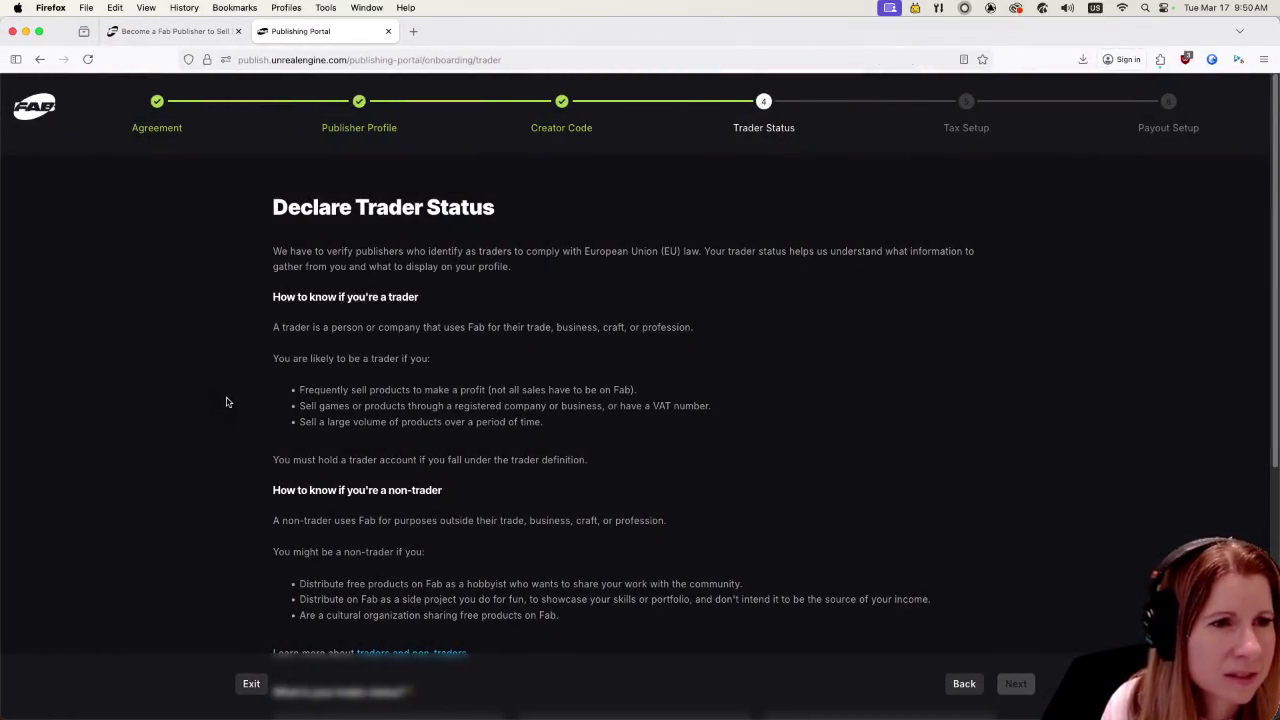
- Open the 'traders and non-traders' link from the trader status cards in a new tab
scroll(226, 403, down, 2)
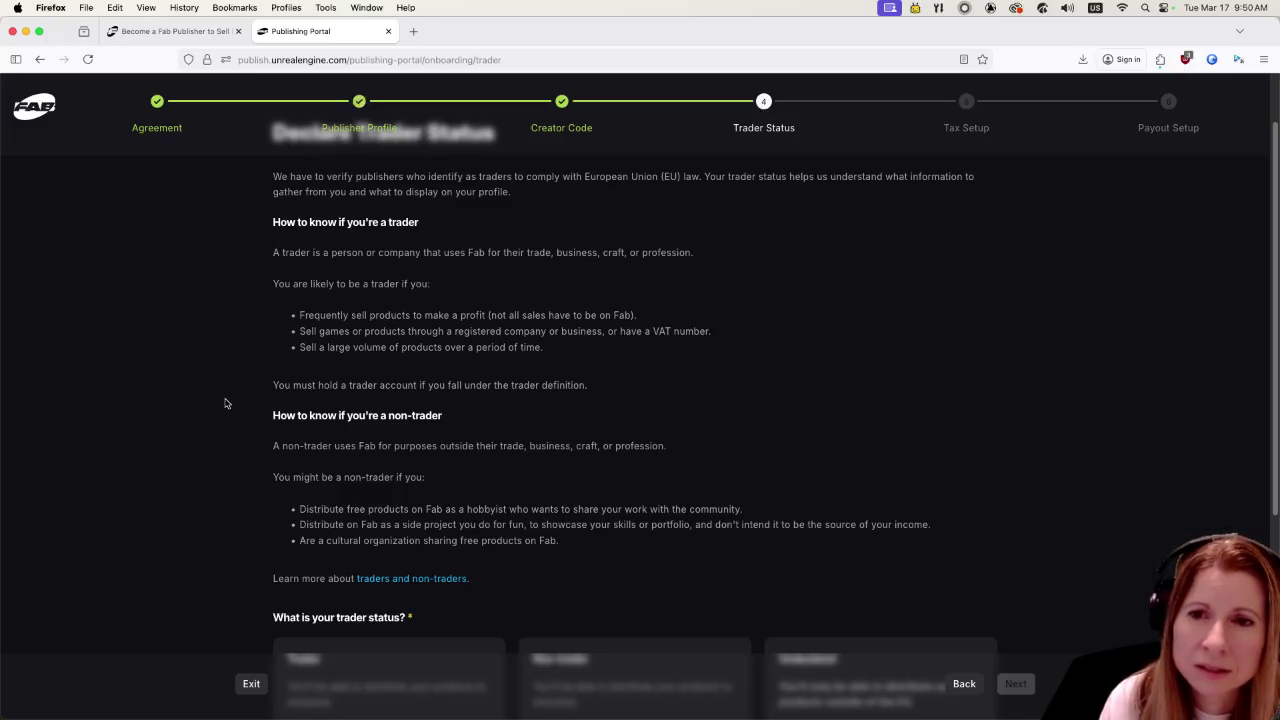
scroll(218, 407, down, 2)
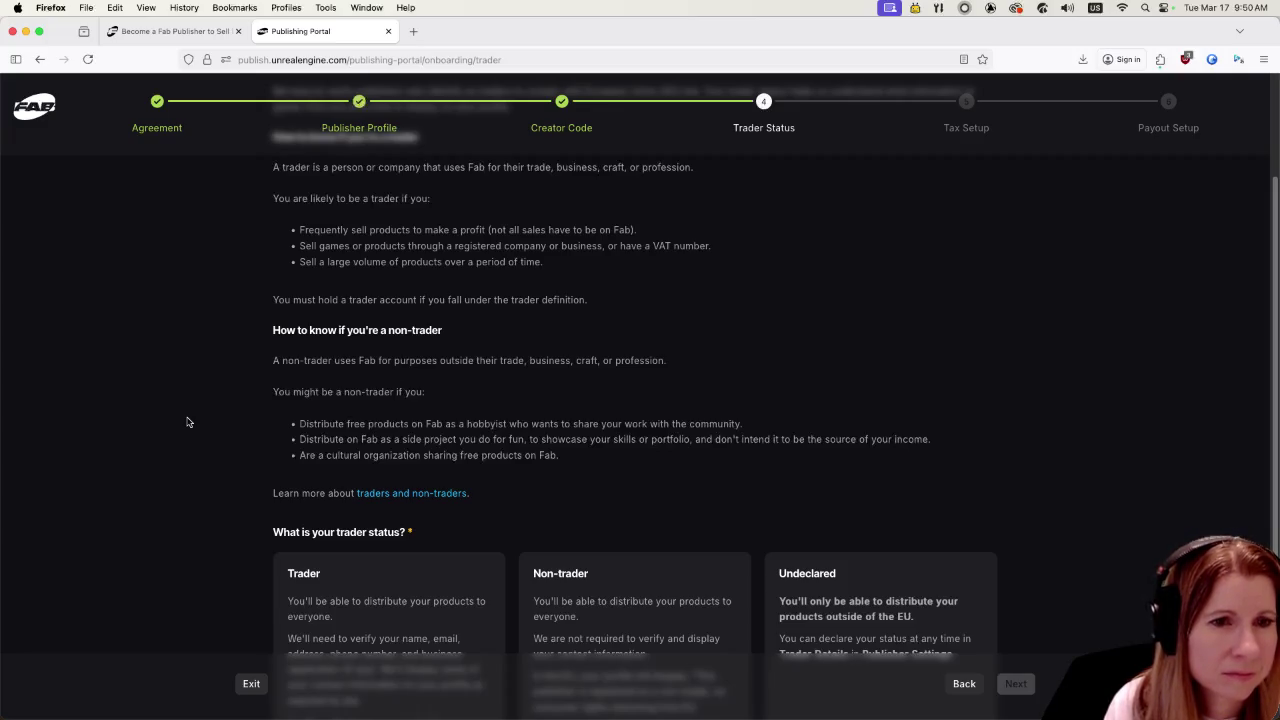
scroll(187, 422, down, 2)
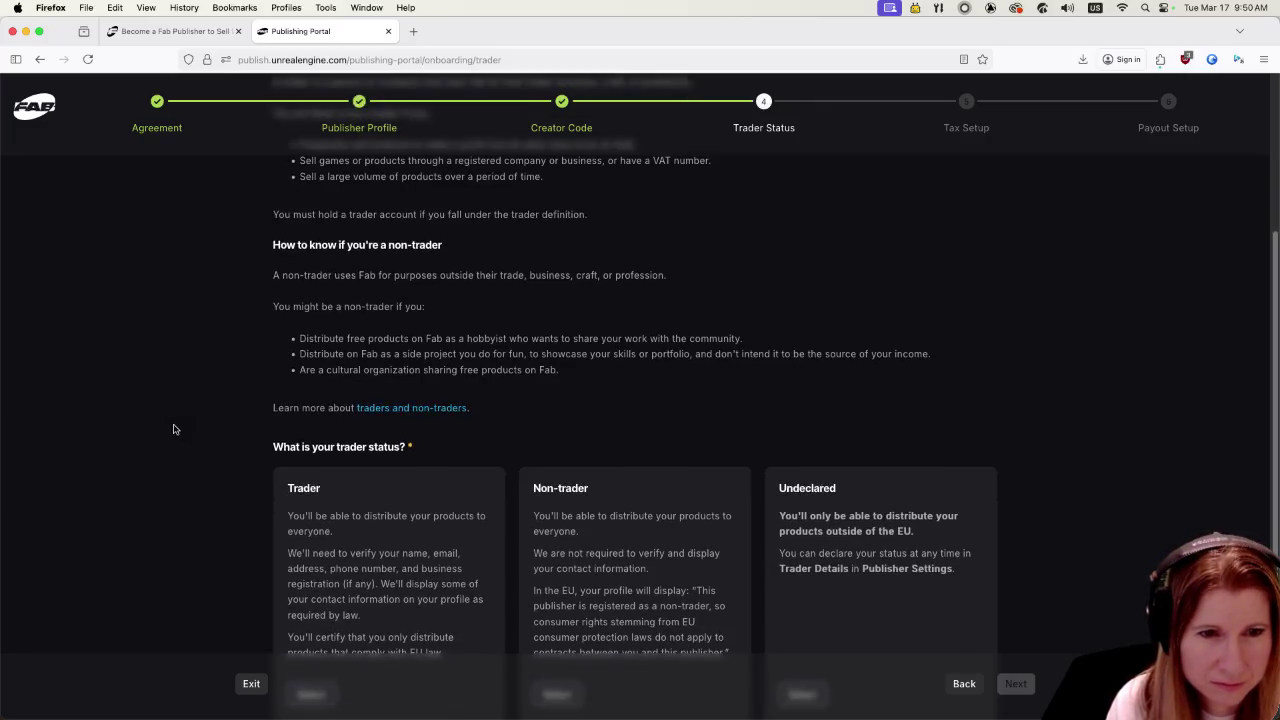
scroll(173, 429, down, 2)
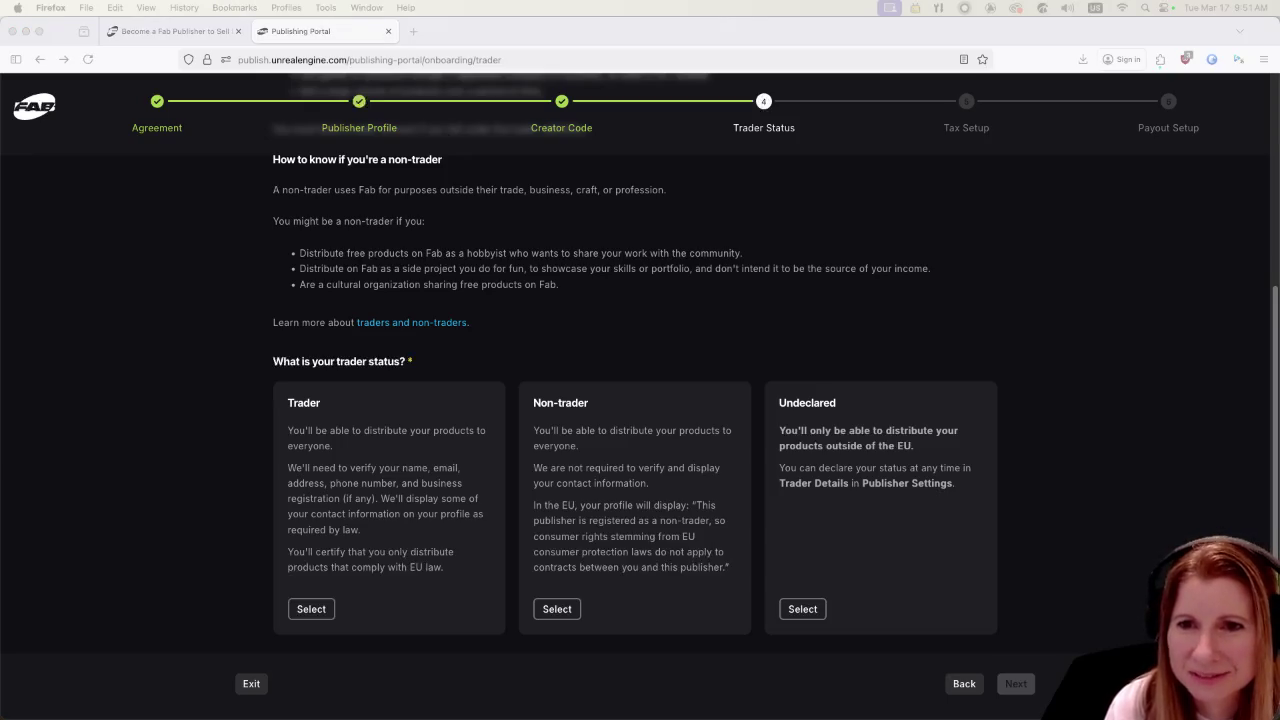
right_click(409, 324)
click(445, 328)
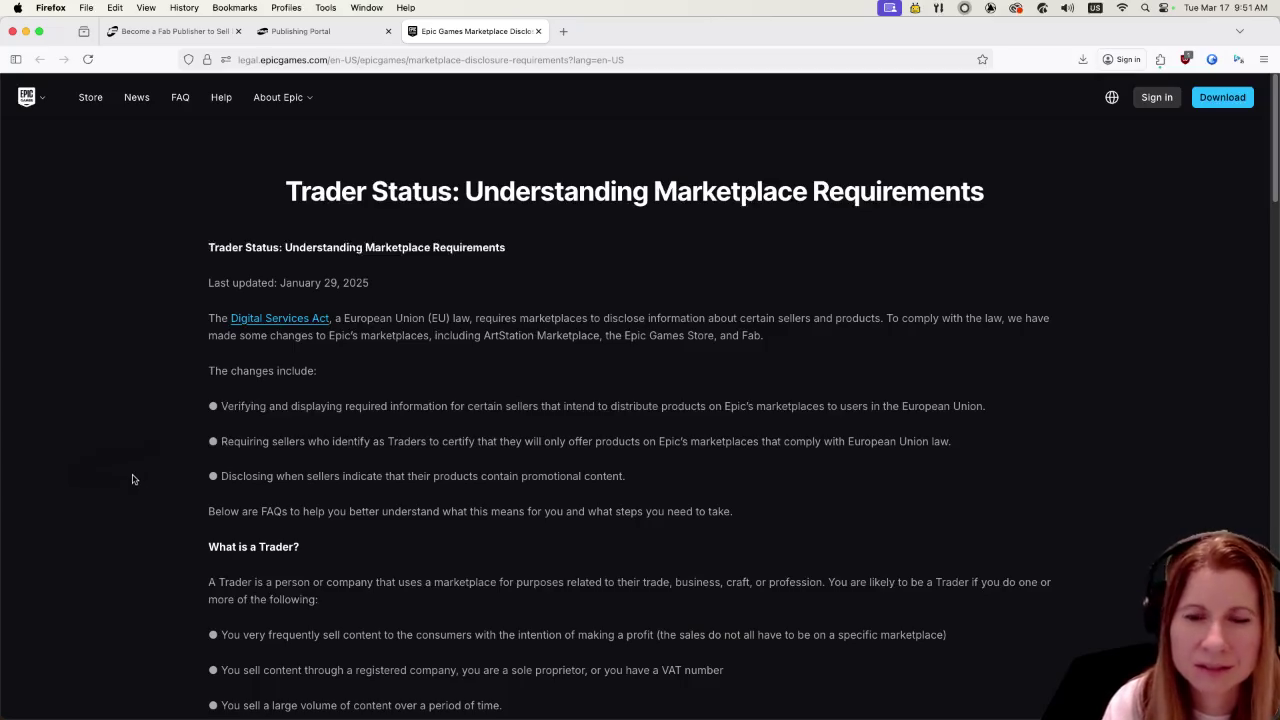
scroll(133, 479, down, 5)
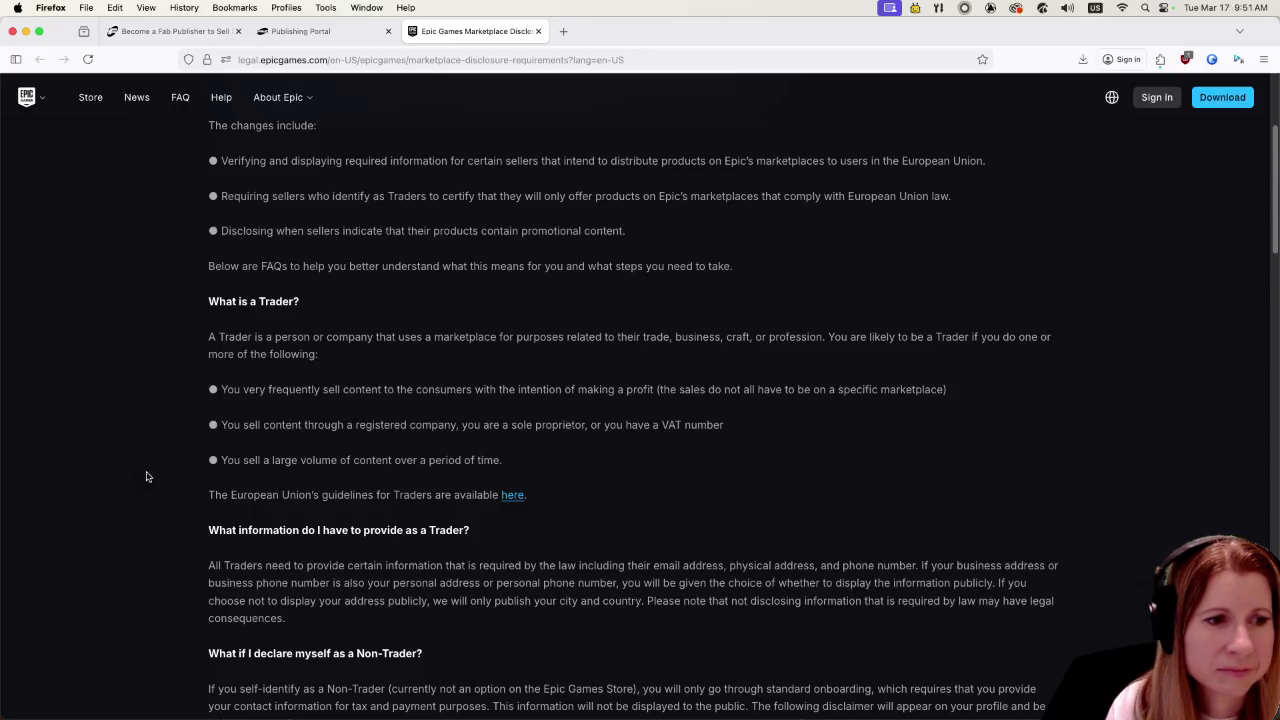
scroll(147, 470, down, 4)
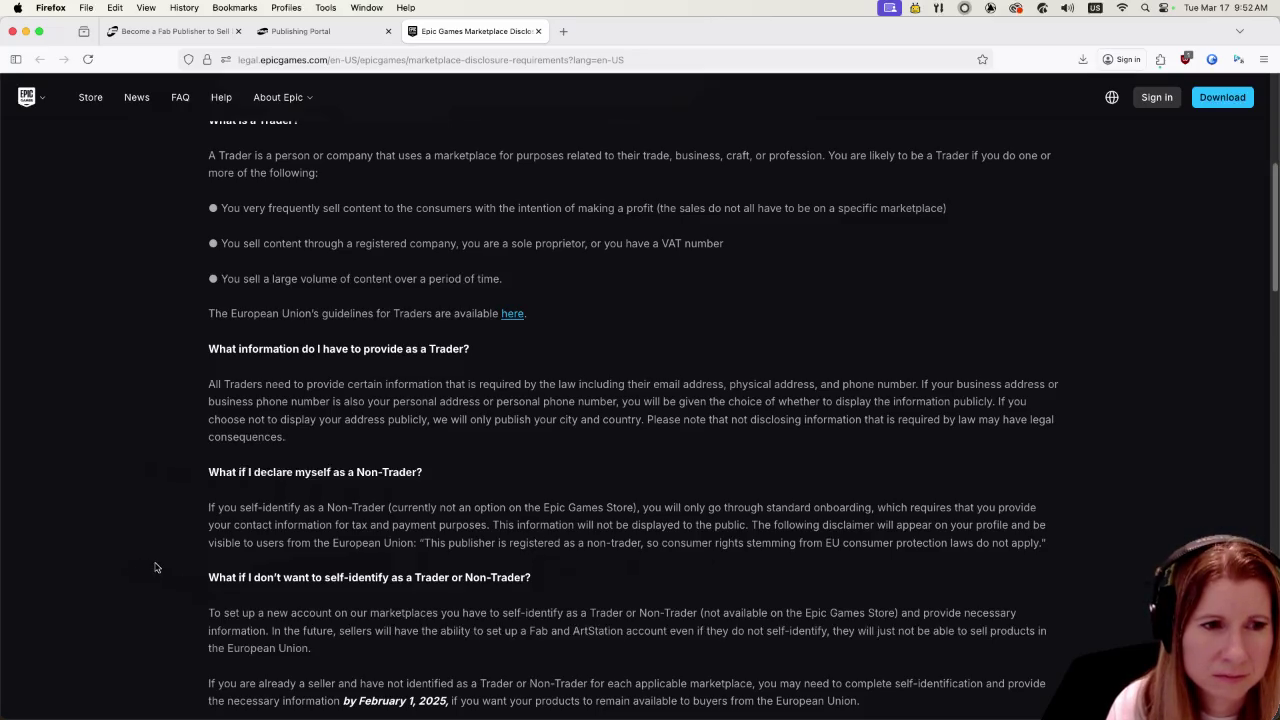
scroll(161, 566, down, 1)
scroll(164, 566, down, 1)
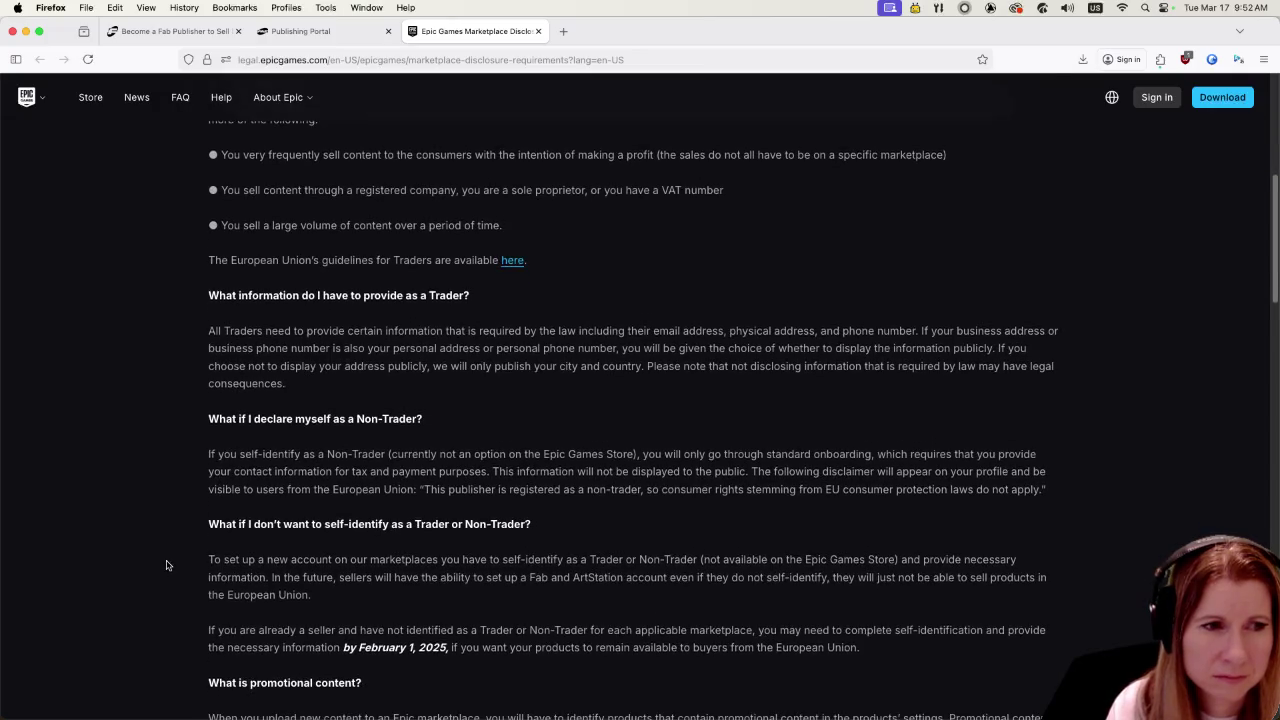
scroll(167, 565, down, 2)
scroll(167, 565, down, 3)
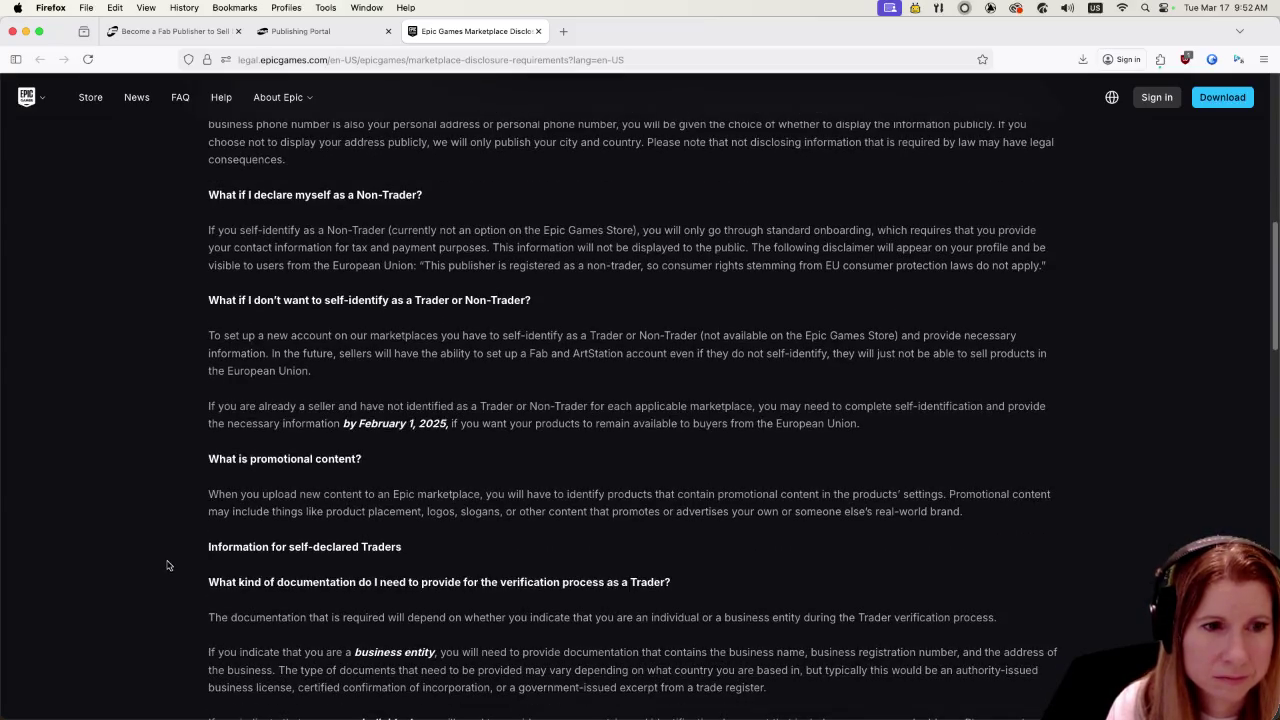
scroll(167, 565, down, 3)
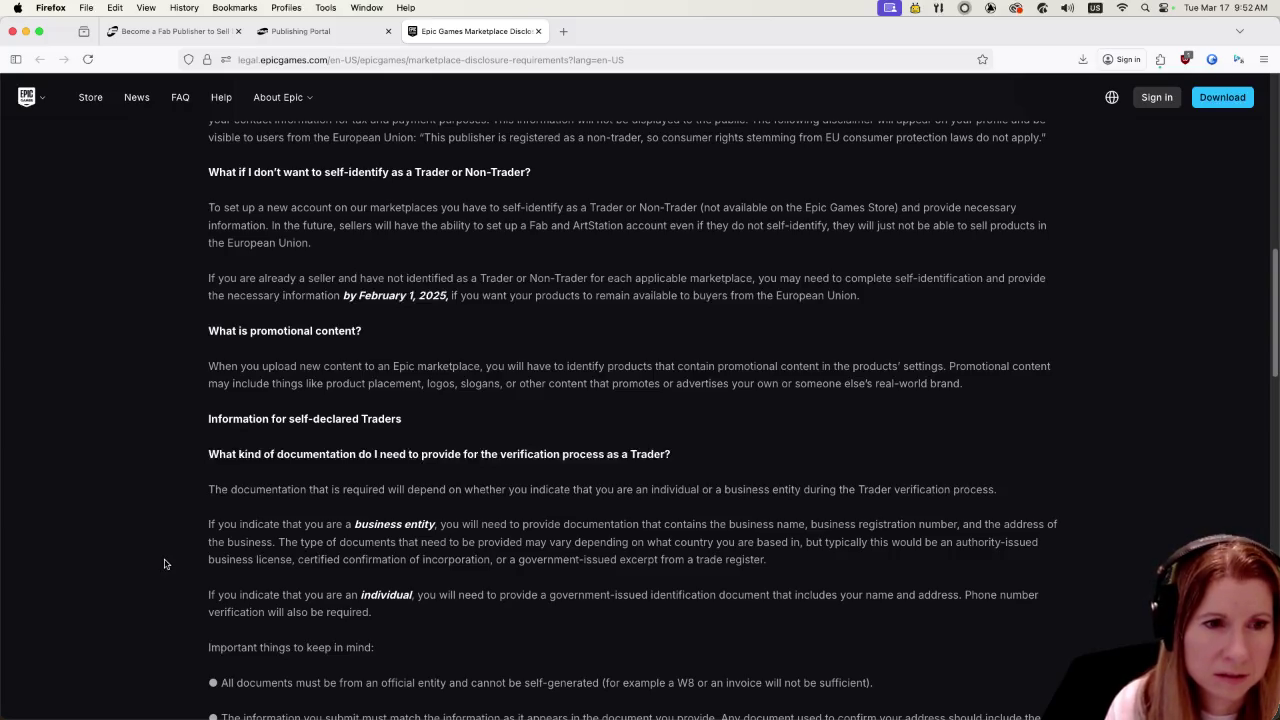
scroll(165, 564, down, 3)
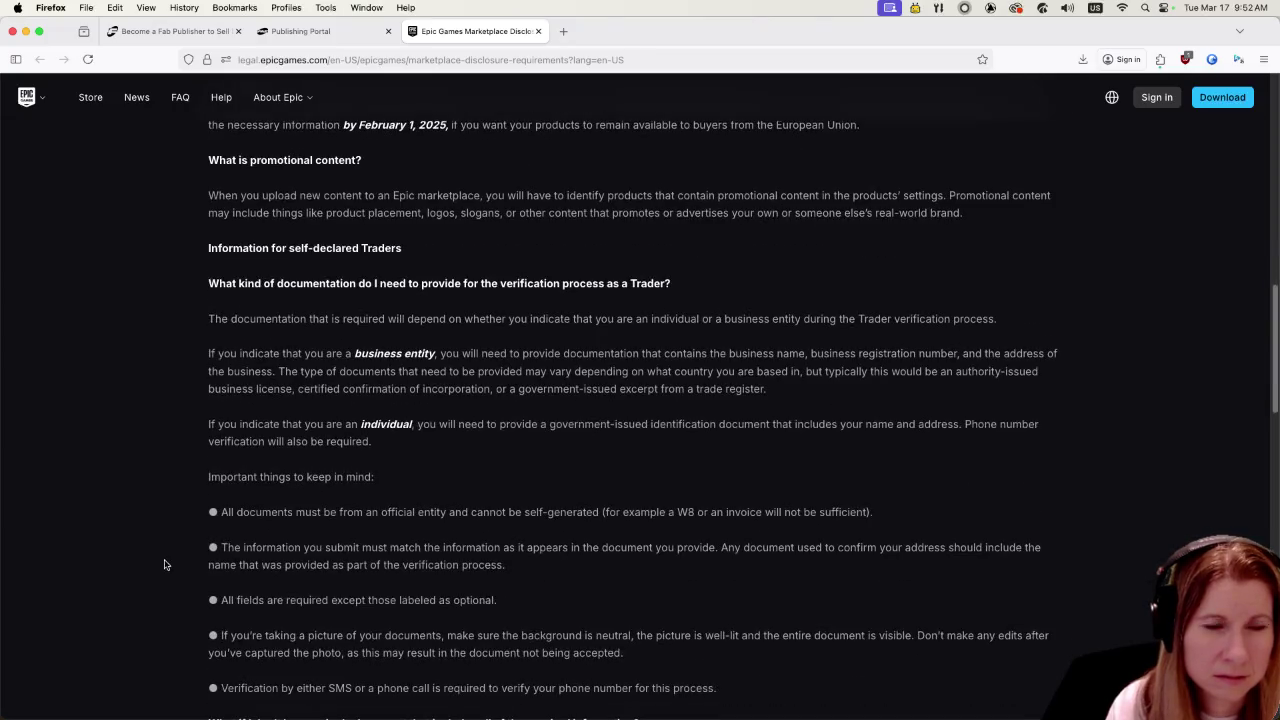
scroll(175, 570, up, 15)
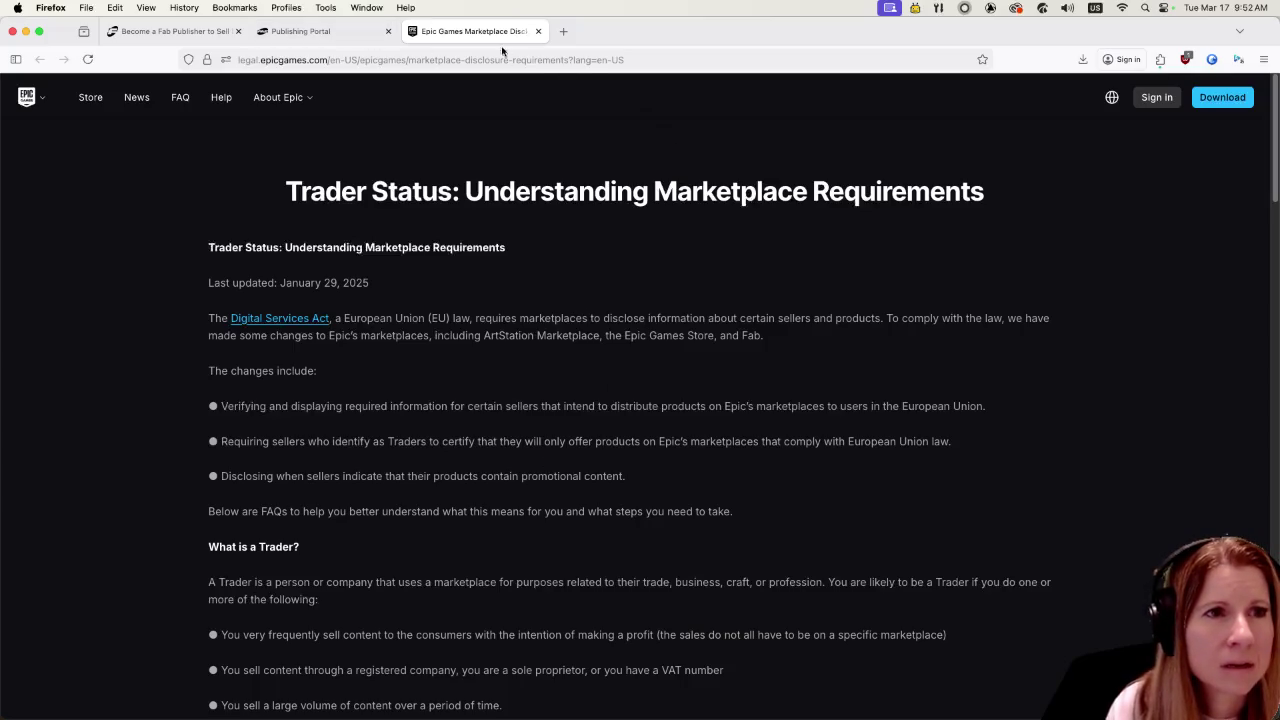
- Close the Epic requirements tab, select the Trader card, and start trader verification
click(538, 31)
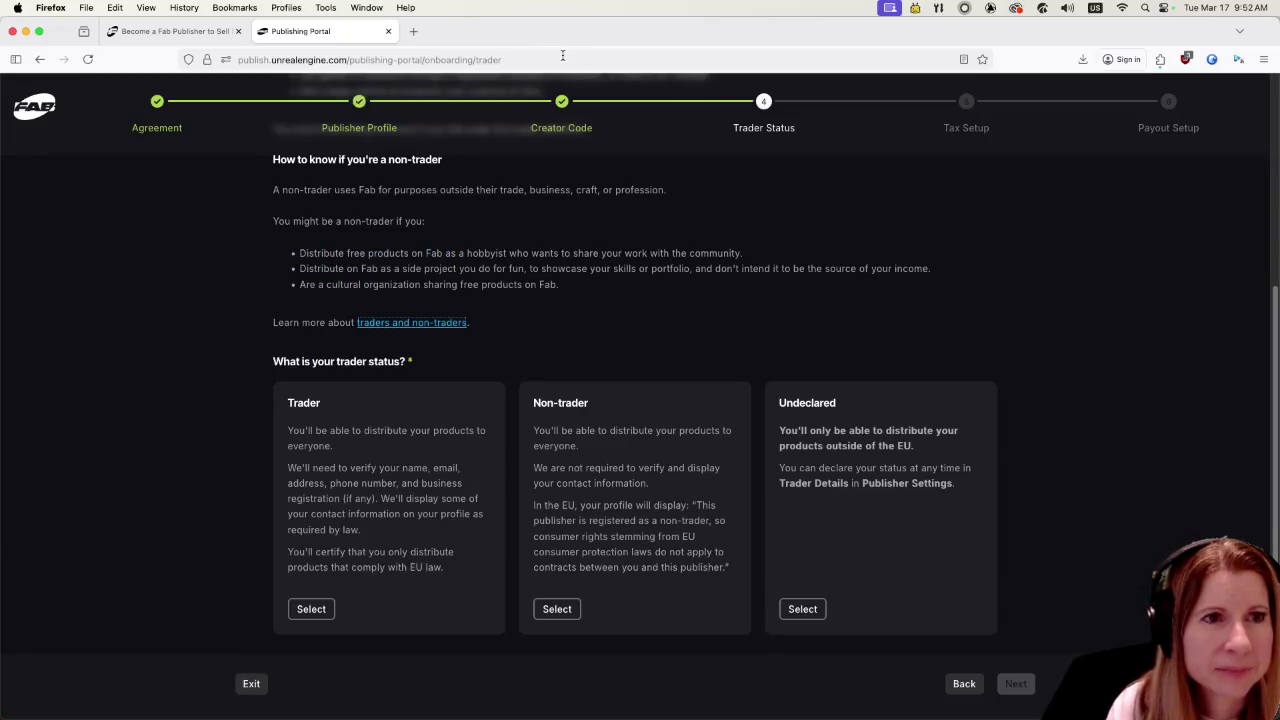
click(309, 608)
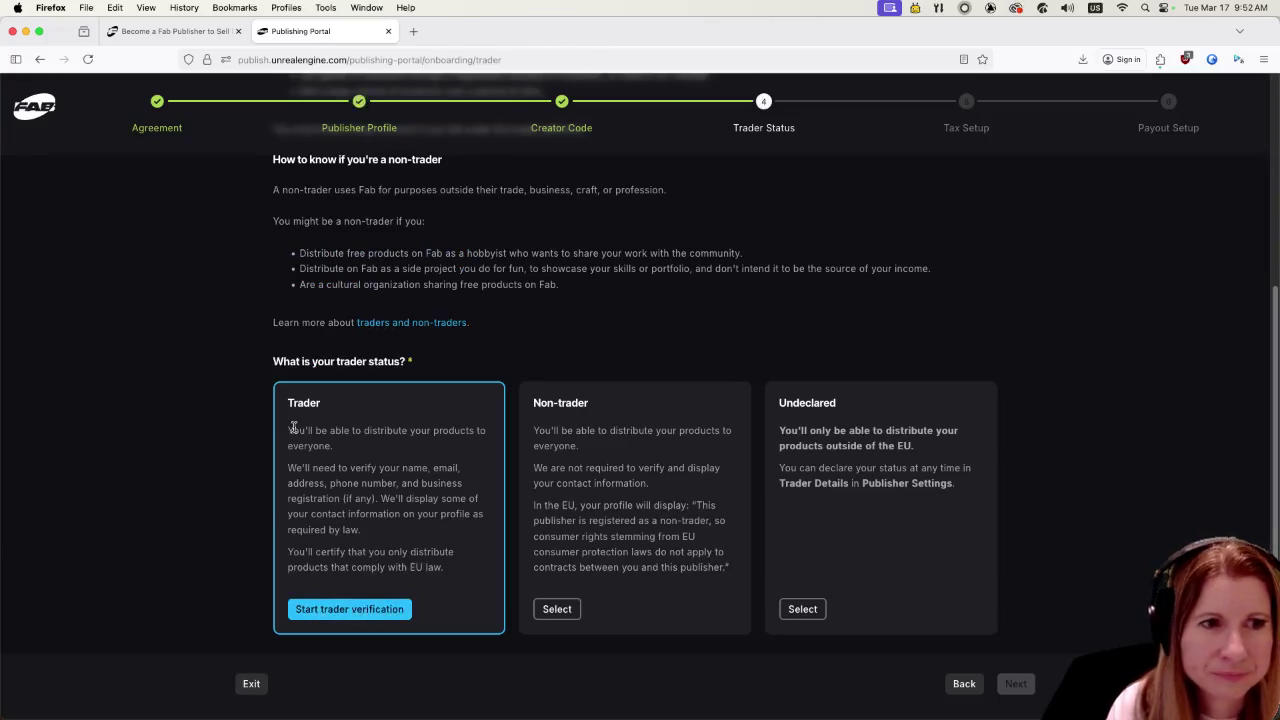
scroll(622, 471, down, 1)
scroll(1031, 534, up, 5)
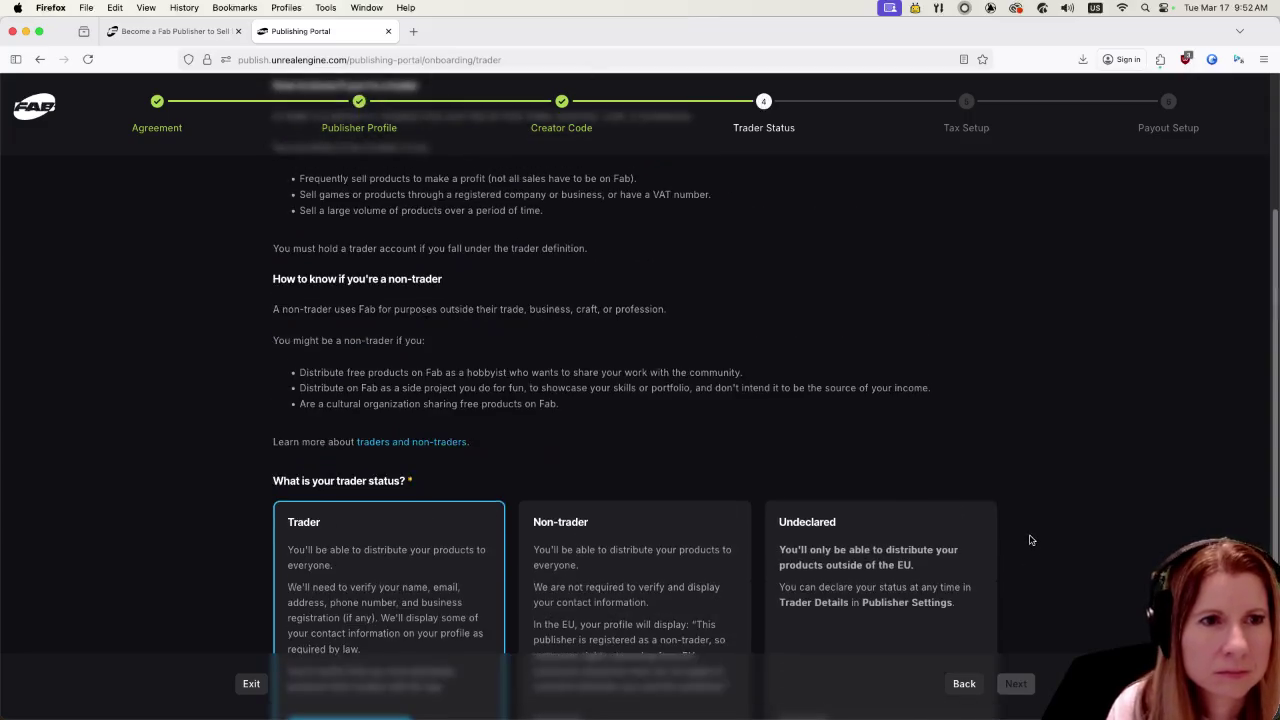
scroll(1052, 530, down, 5)
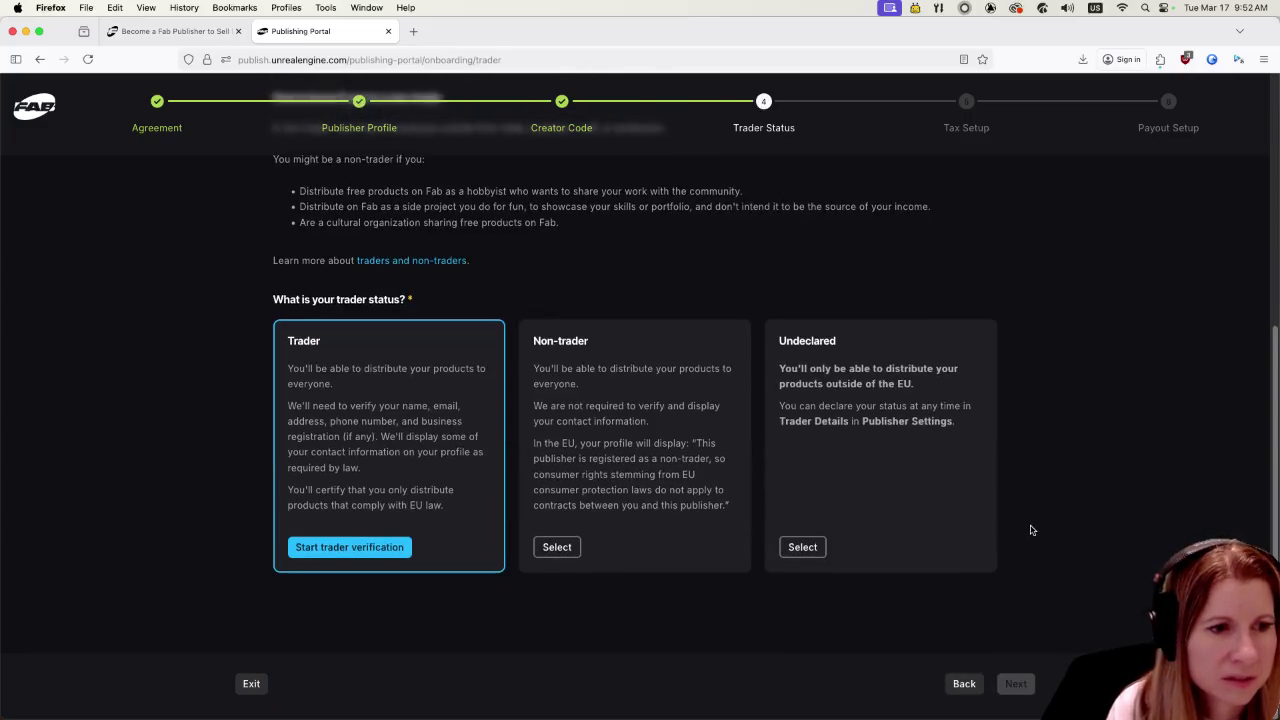
scroll(1030, 580, up, 5)
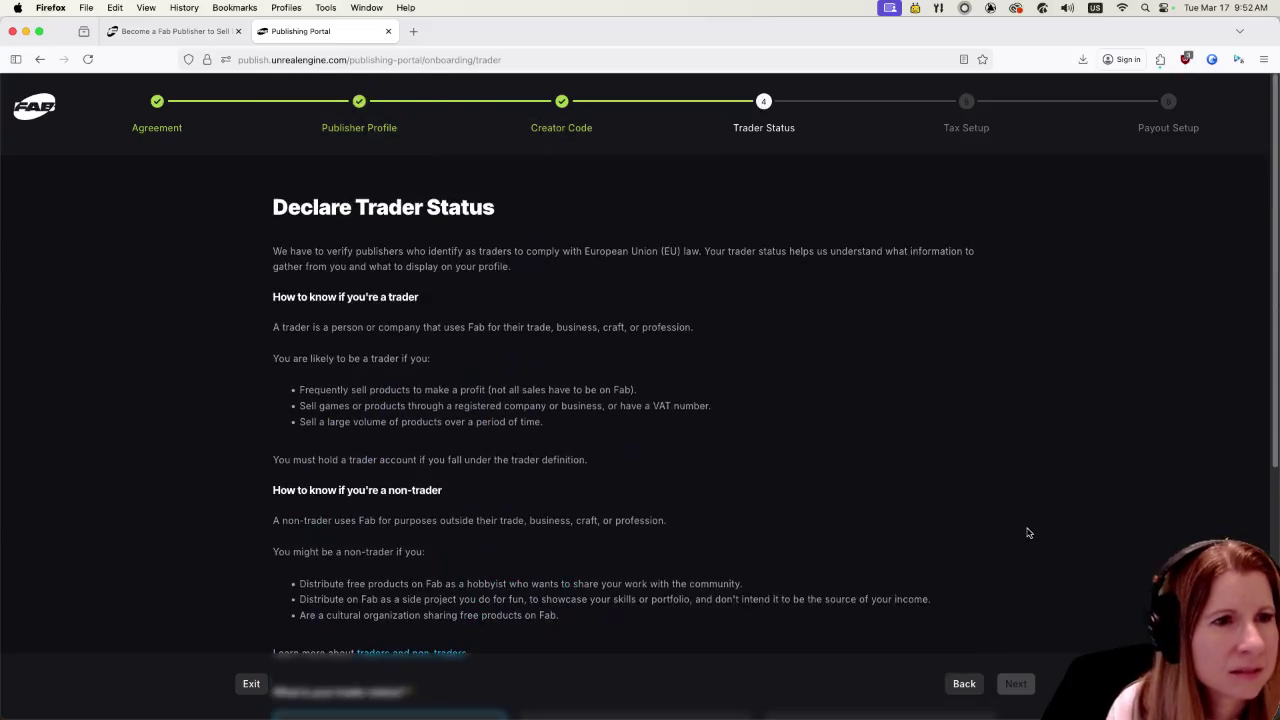
scroll(1030, 650, down, 1)
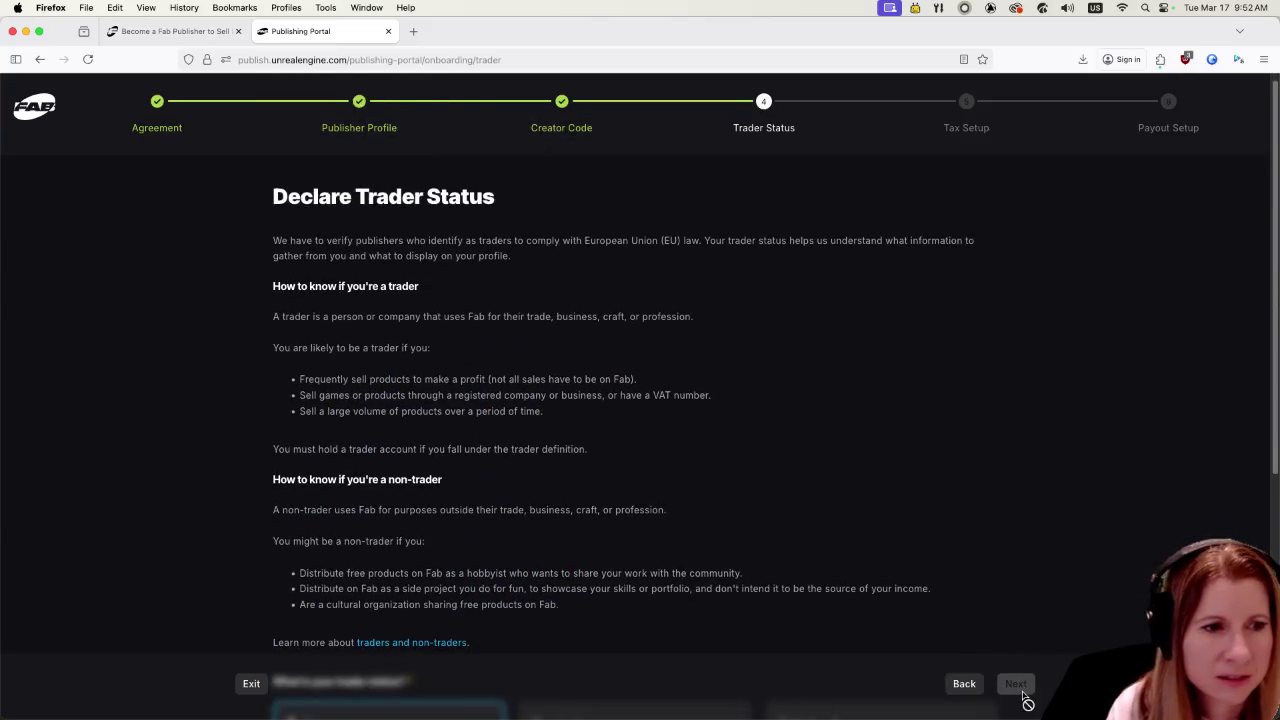
scroll(976, 560, down, 5)
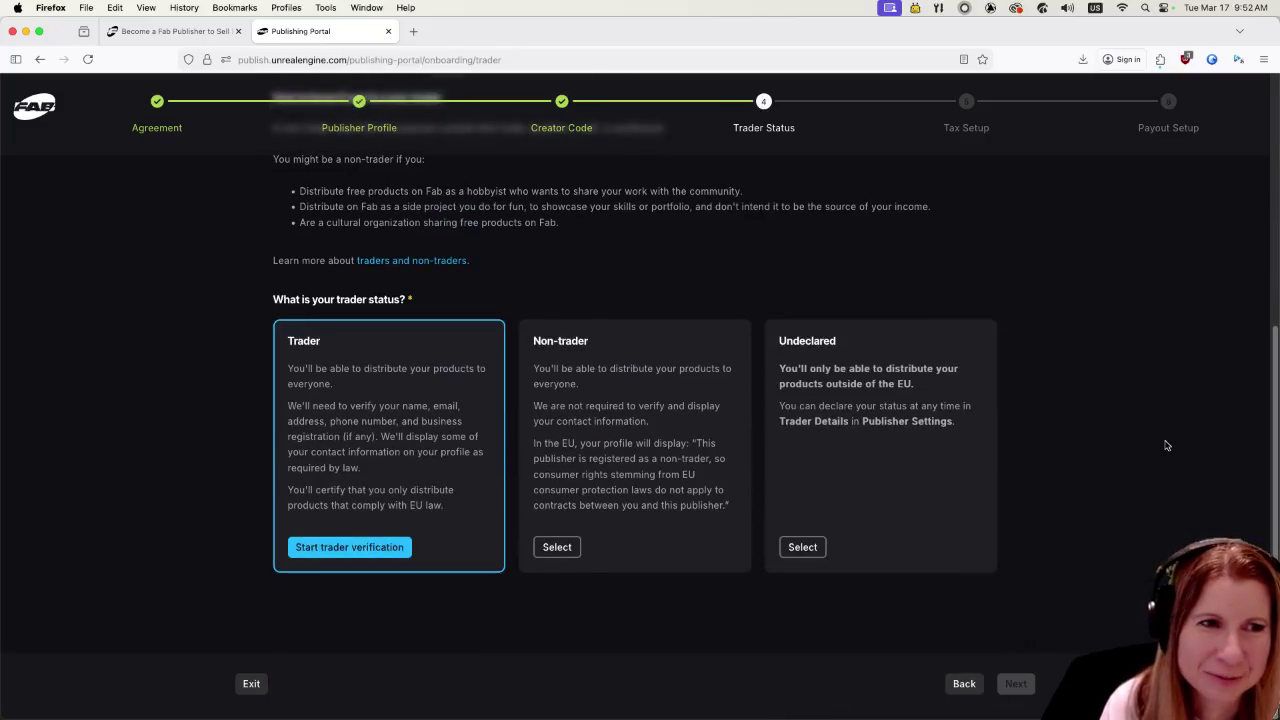
click(350, 547)
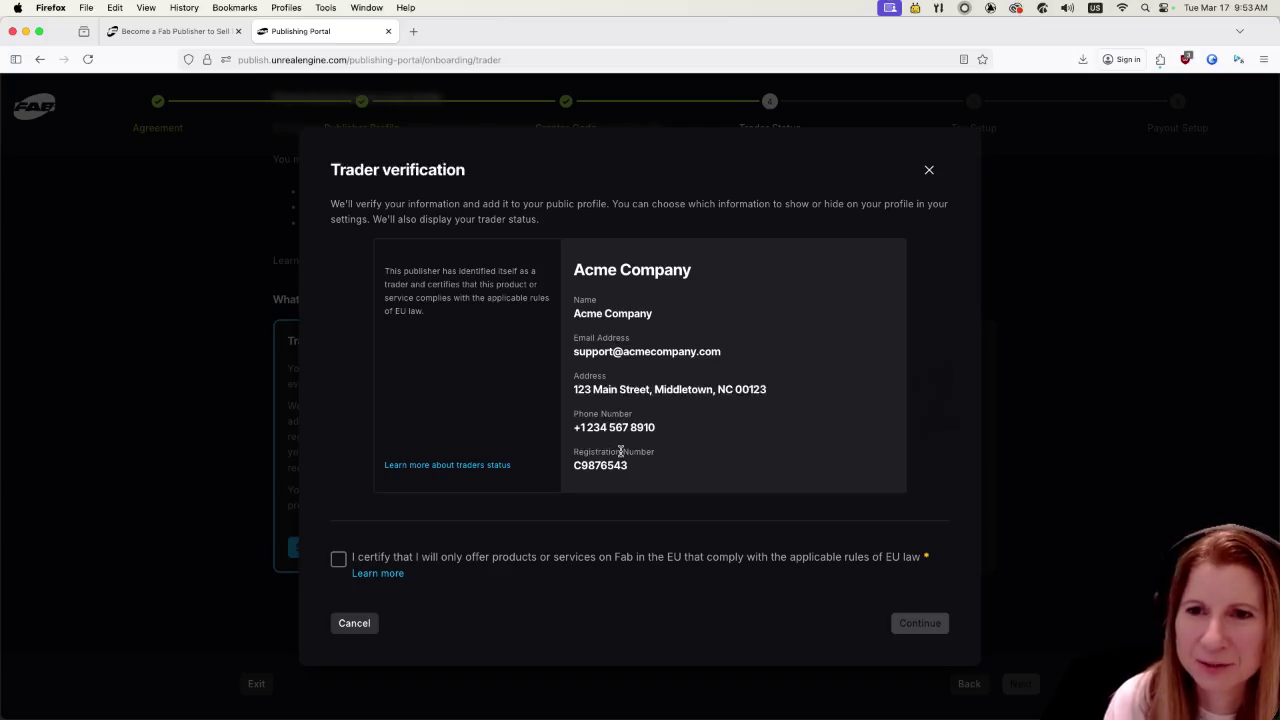
- Certify that products offered in the EU comply with EU law, then continue
click(336, 560)
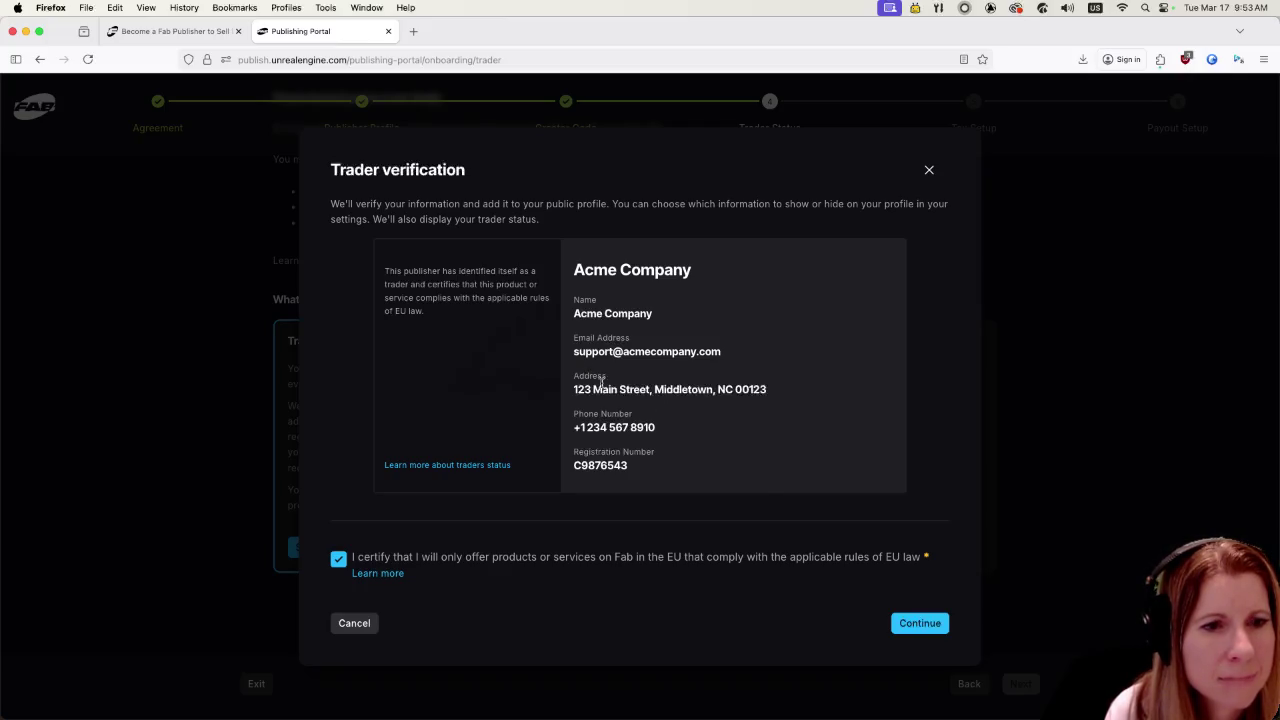
click(908, 625)
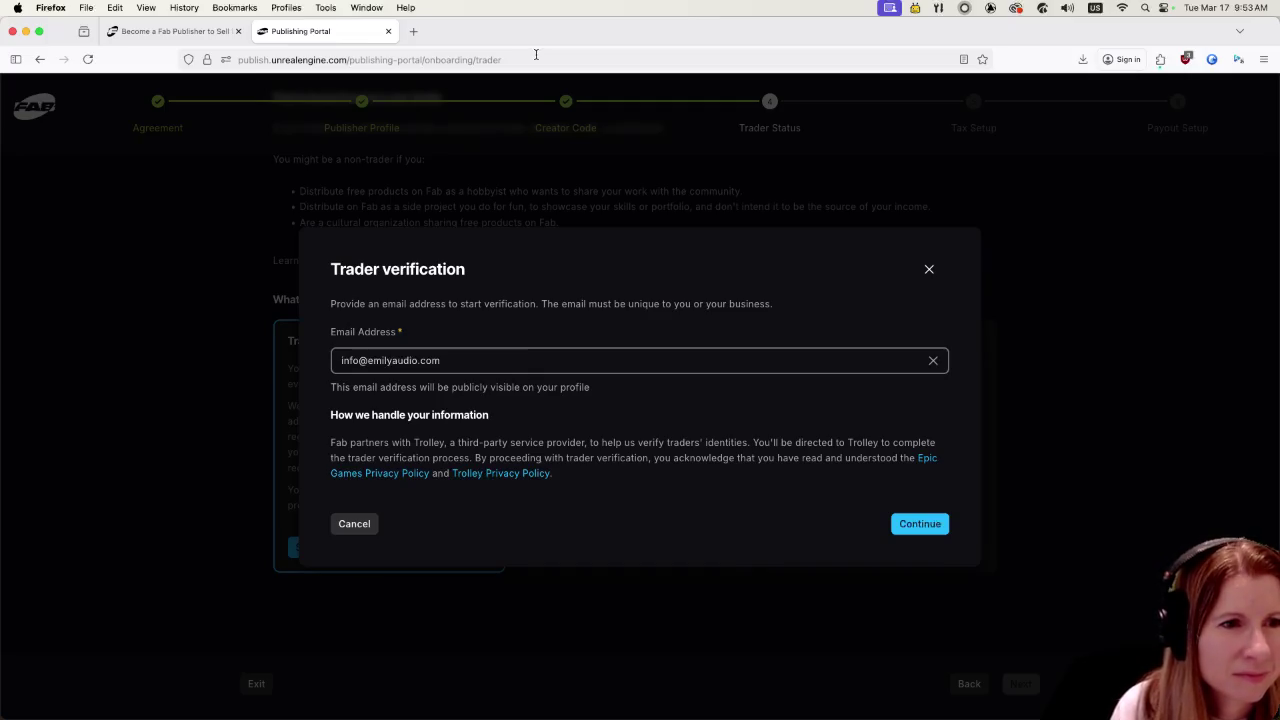
- Switch away from the browser to another application window
key(ctrl+Right)
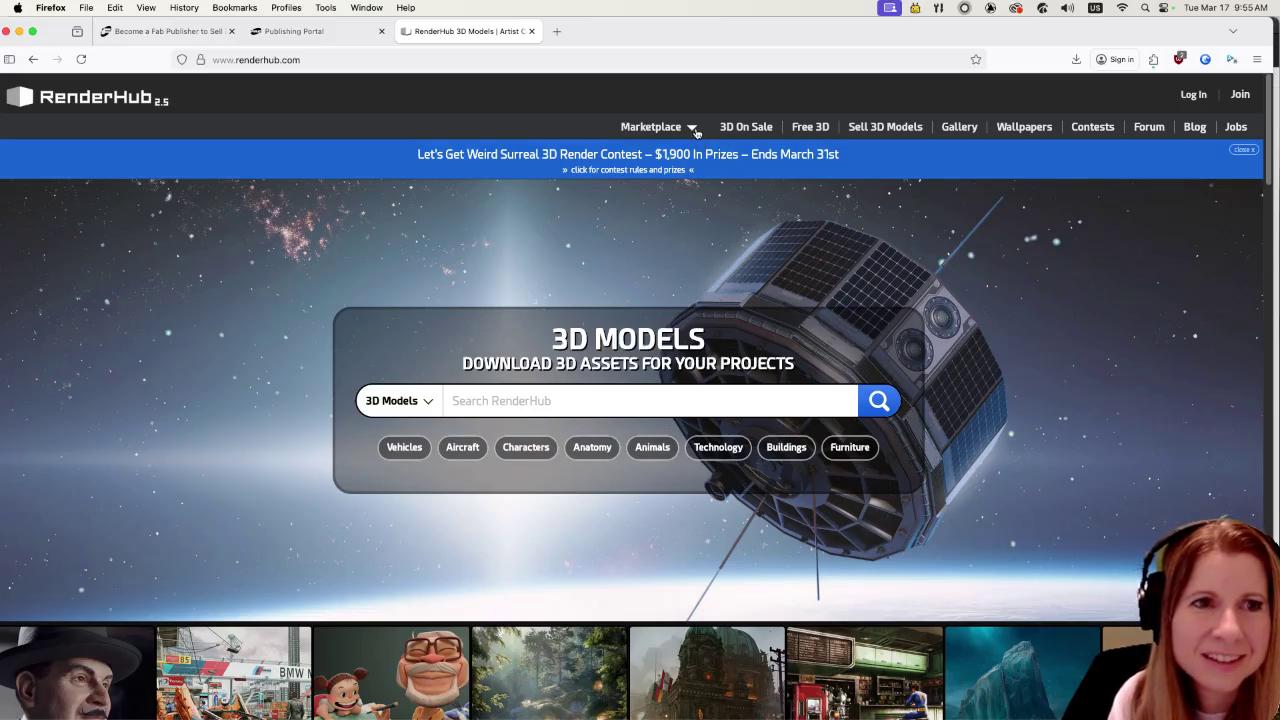
- Open RenderHub's Sound Effects listings and narrow them to the Women category
mouse_move(692, 128)
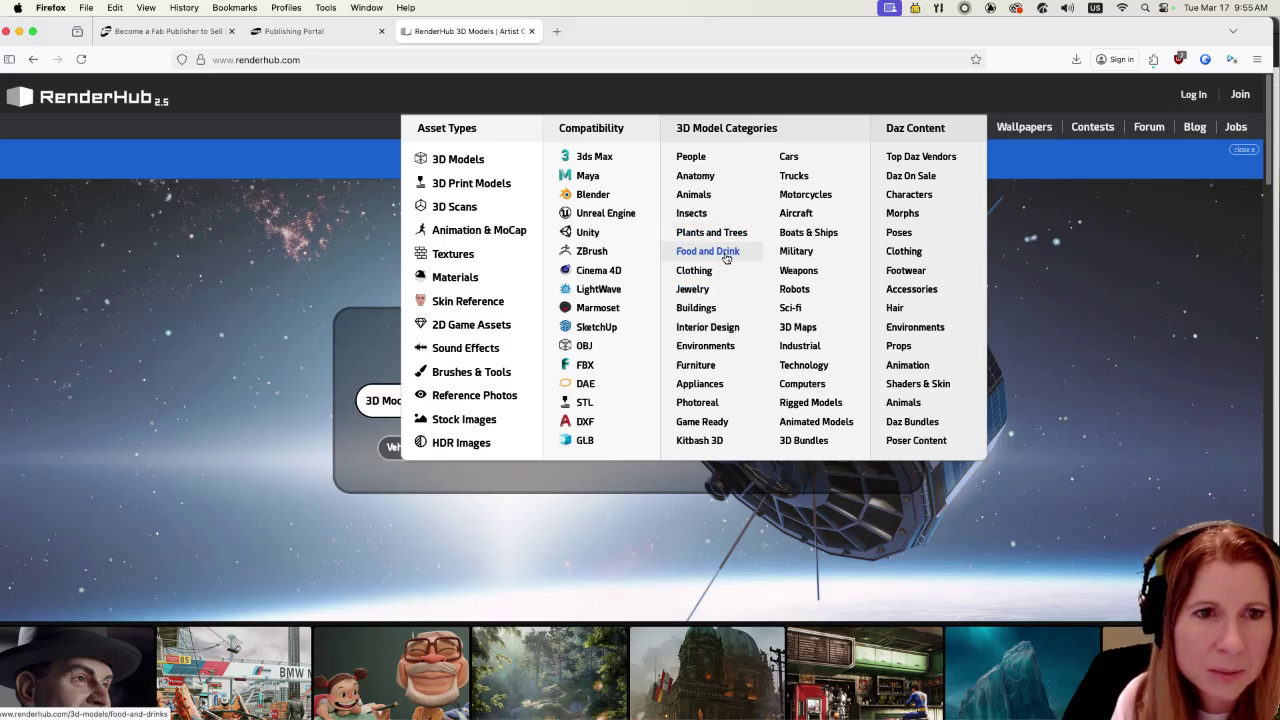
click(455, 347)
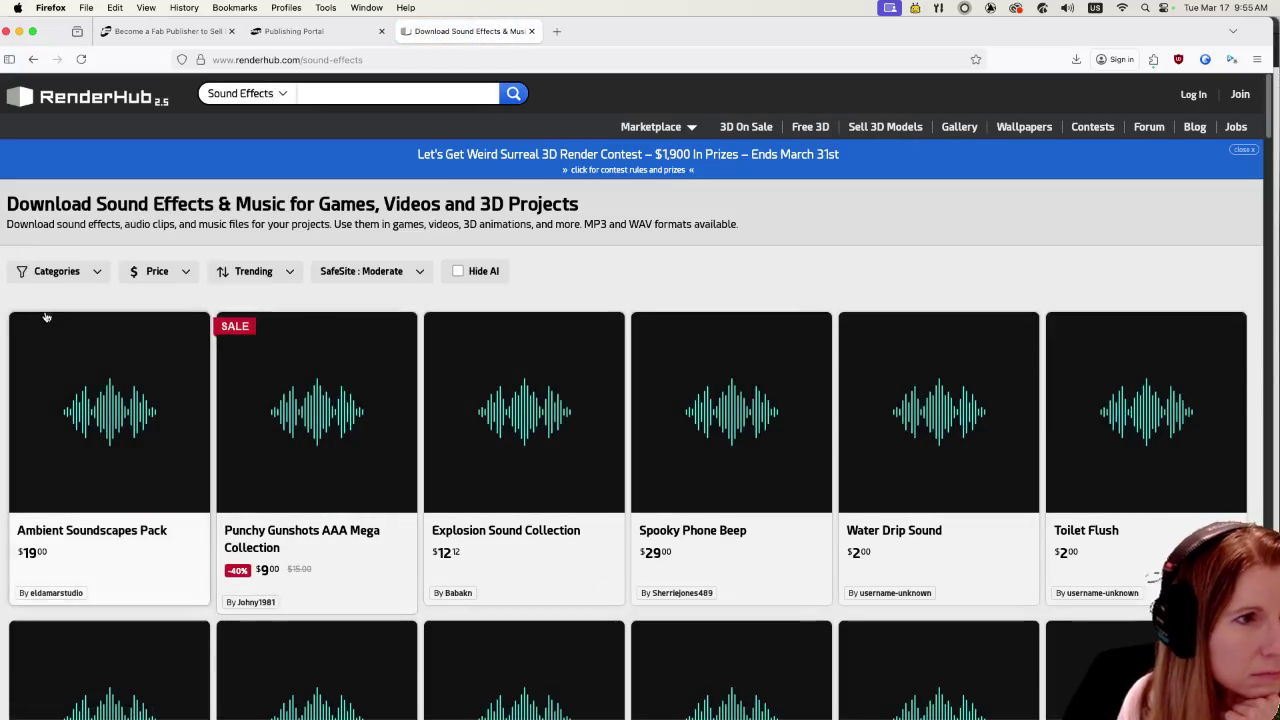
click(57, 273)
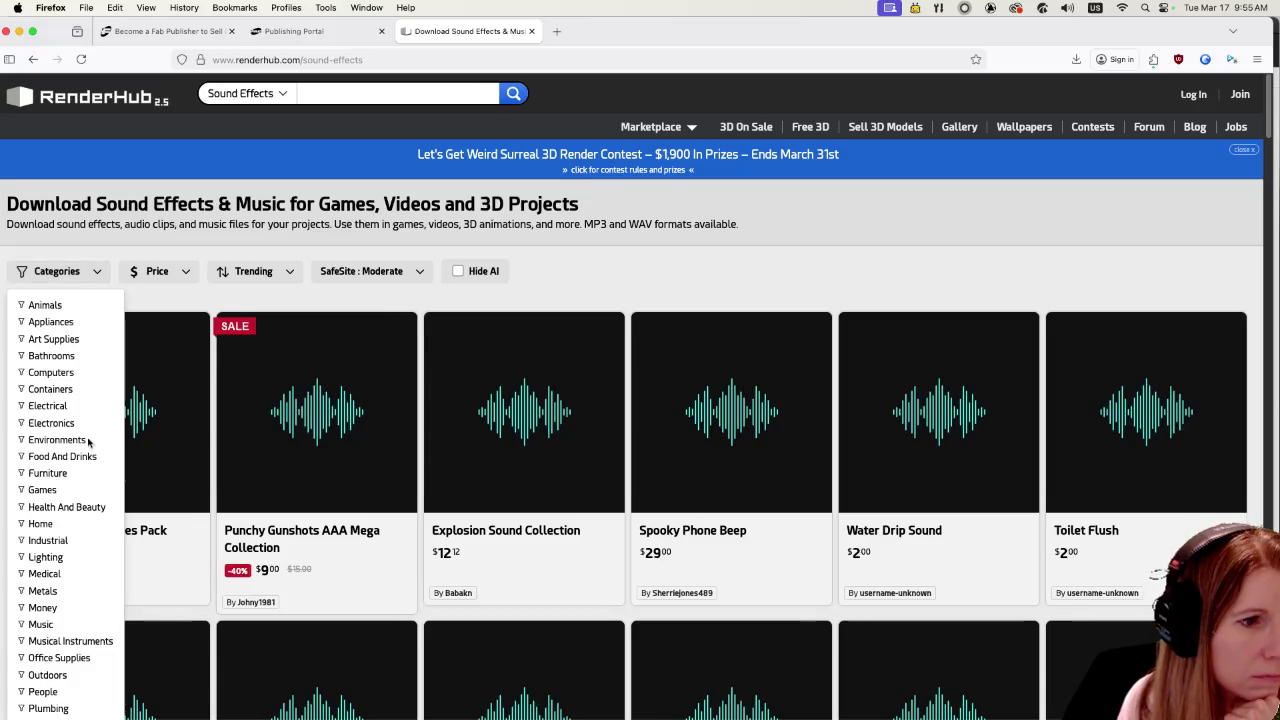
scroll(92, 444, down, 2)
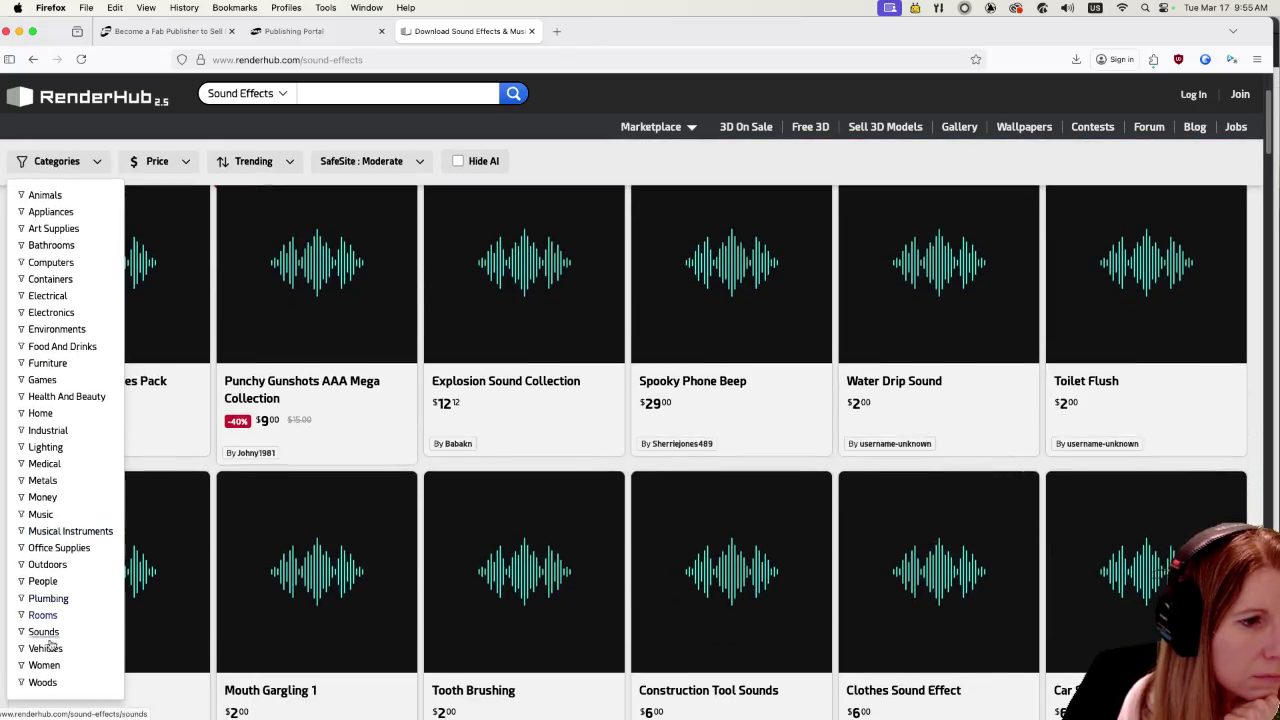
click(43, 665)
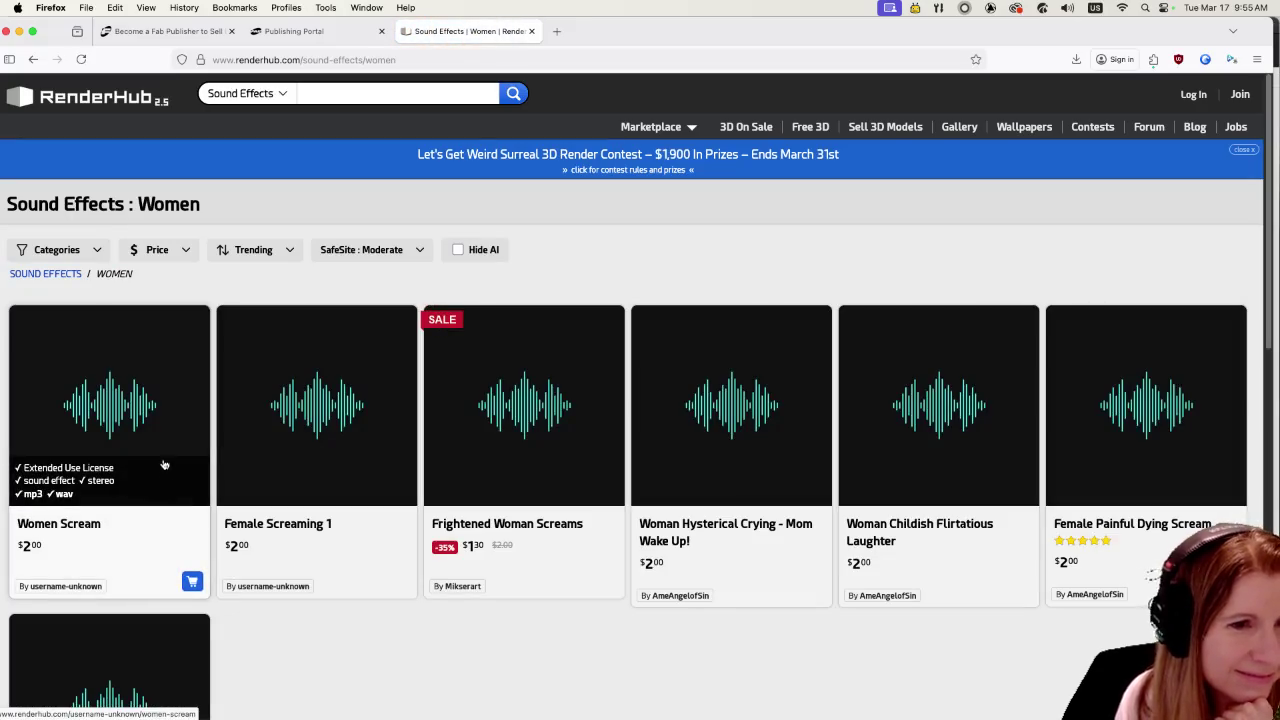
- Look over the Women subcategories, then switch to another application and back to the browser
scroll(426, 468, down, 1)
scroll(426, 468, down, 4)
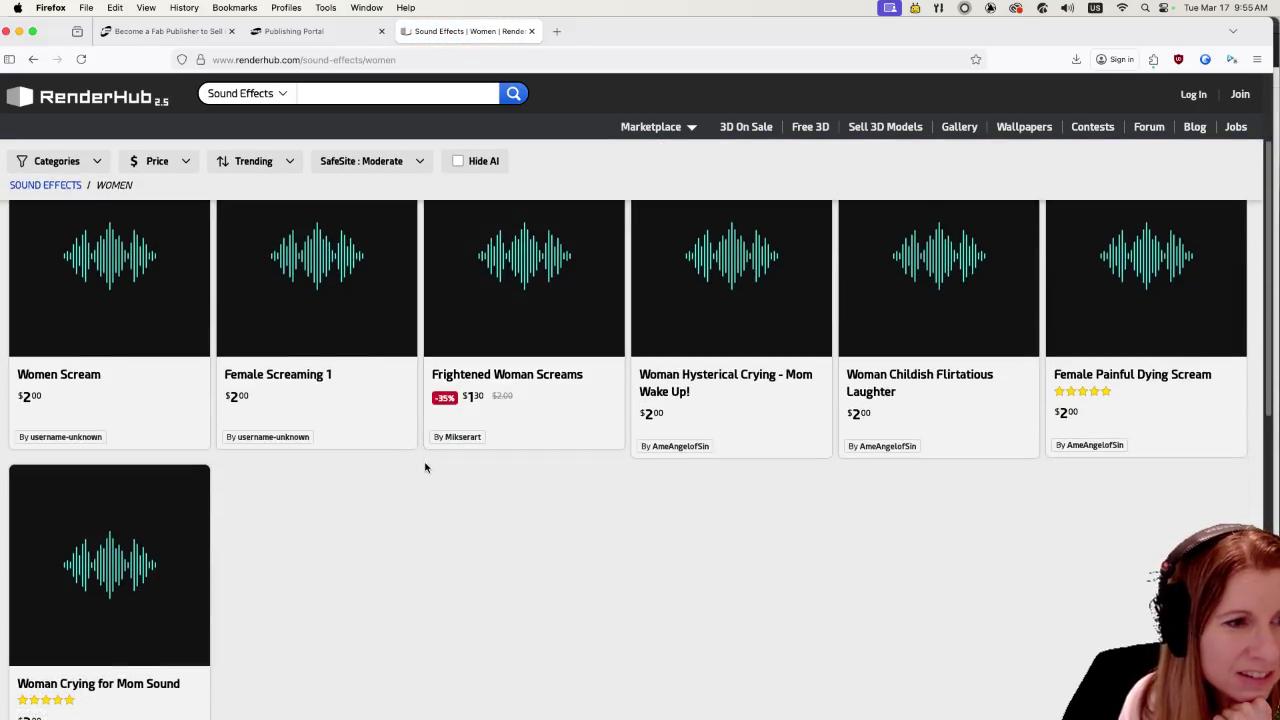
scroll(425, 480, up, 5)
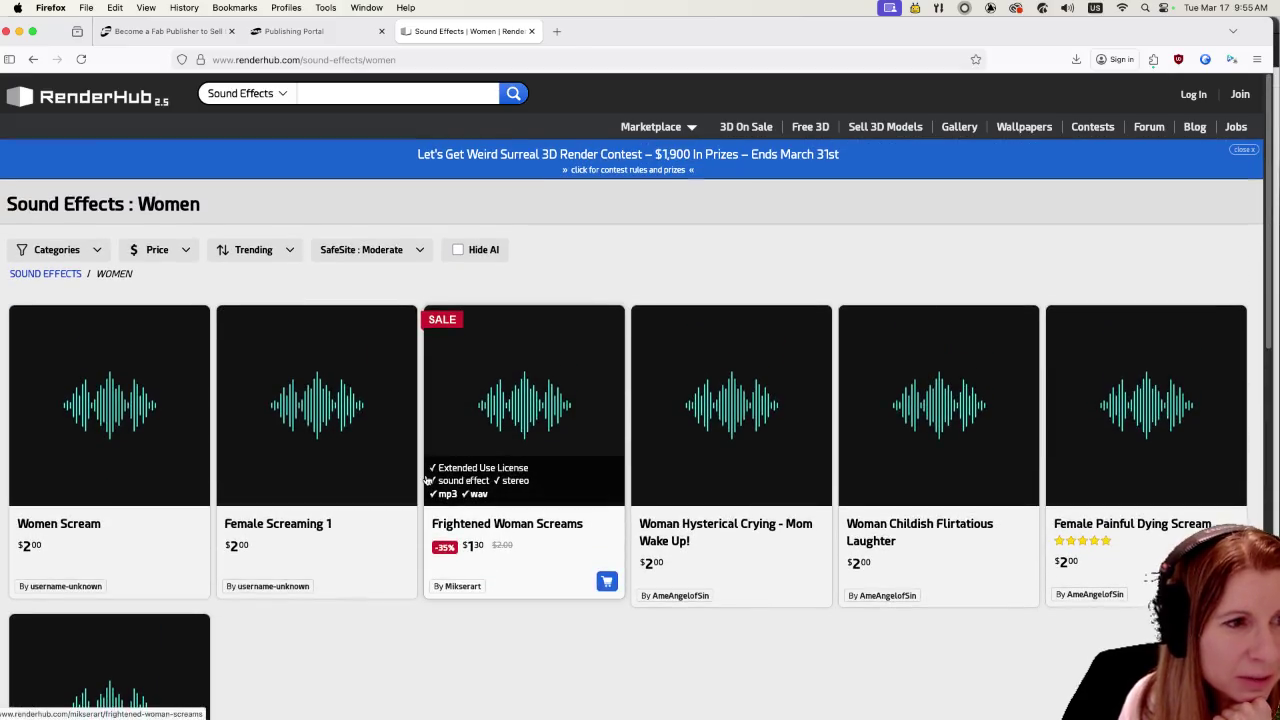
click(67, 247)
click(306, 183)
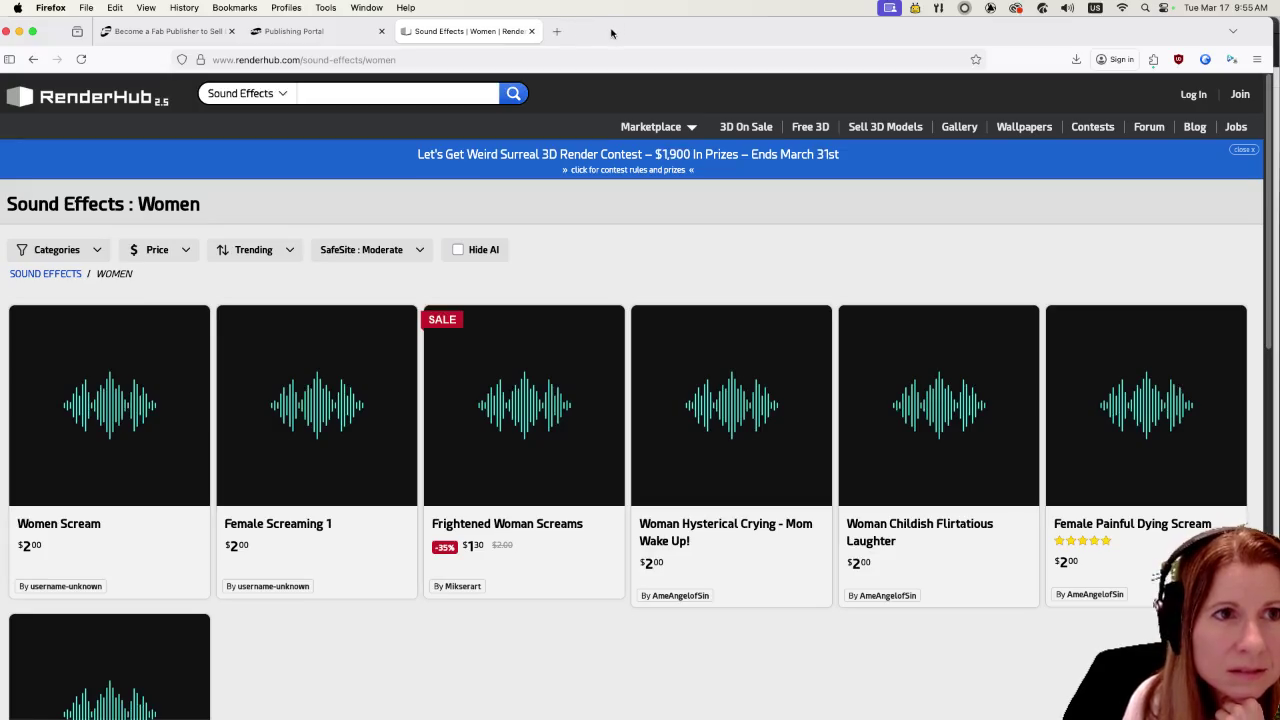
key(super+Tab)
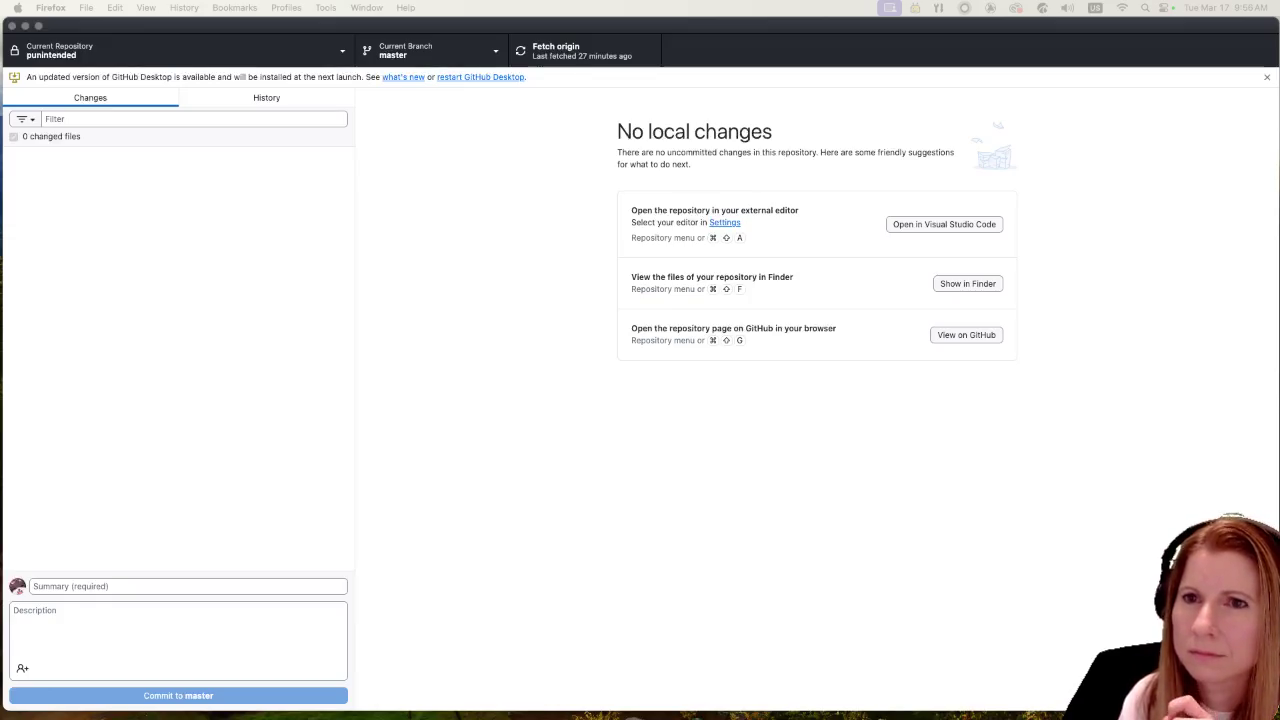
key(super+Tab)
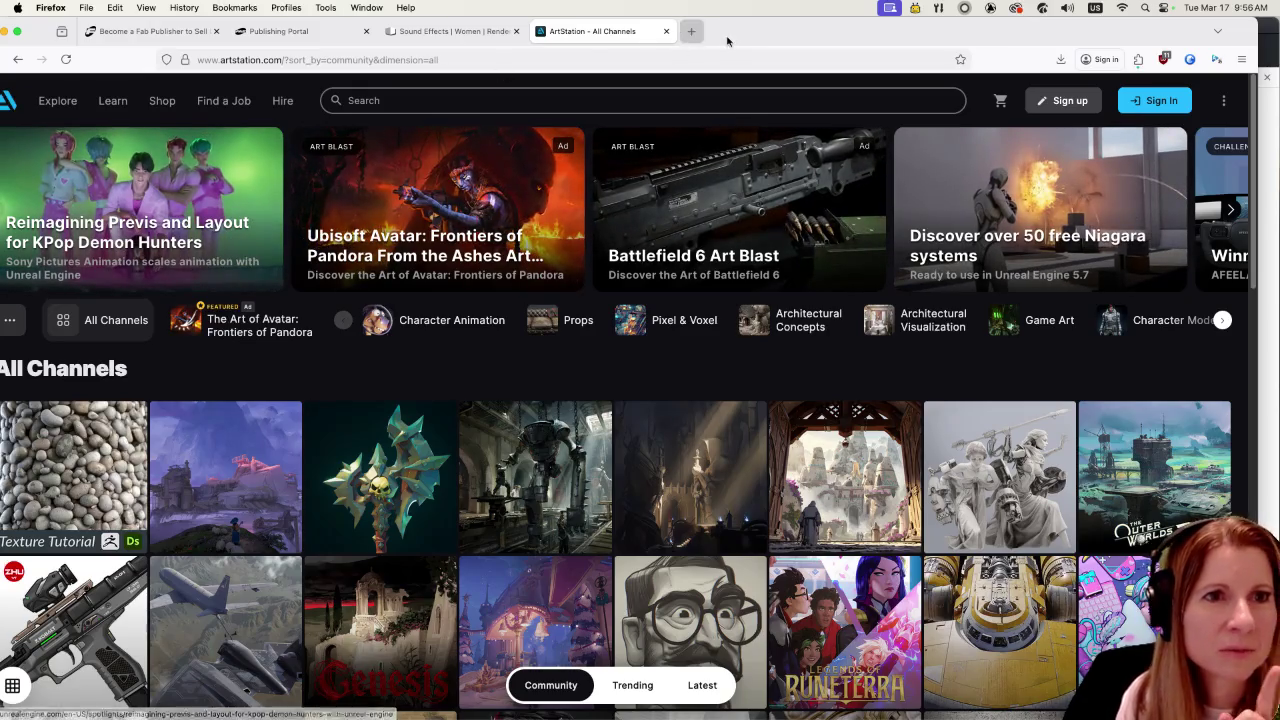
- Maximize the browser window and go to ArtStation's Marketplace from the Shop menu
double_click(764, 32)
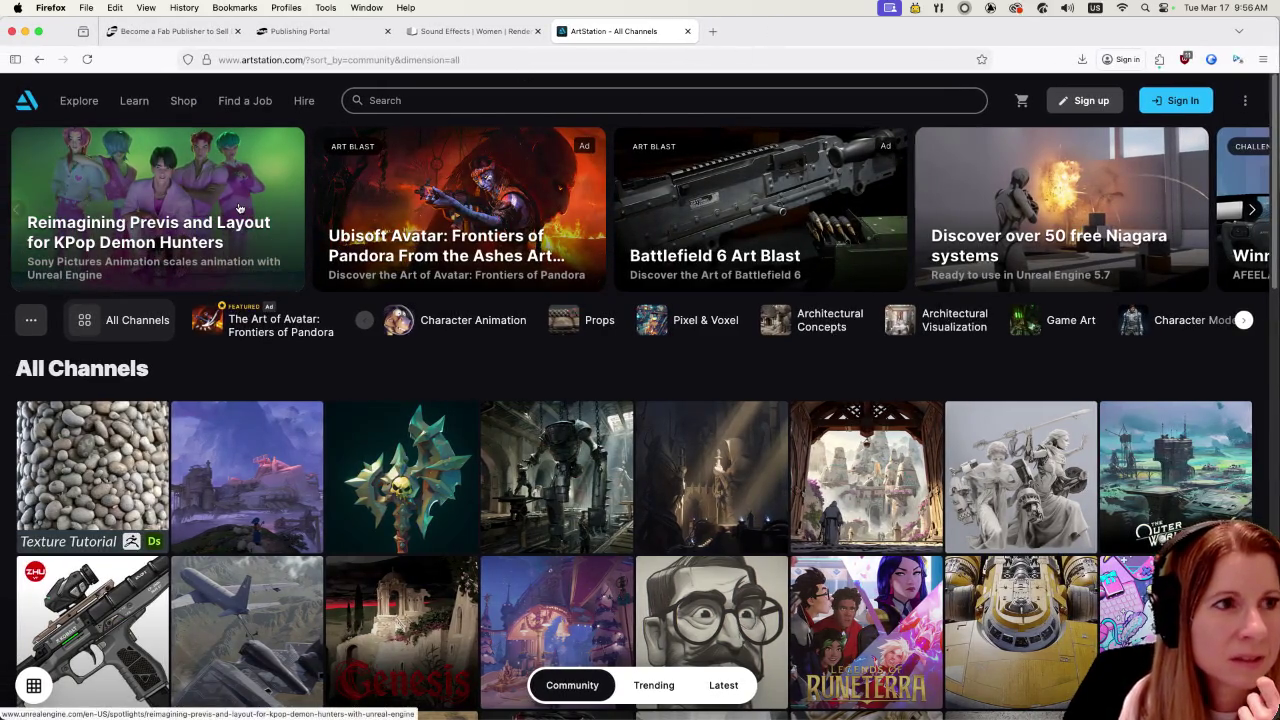
mouse_move(184, 105)
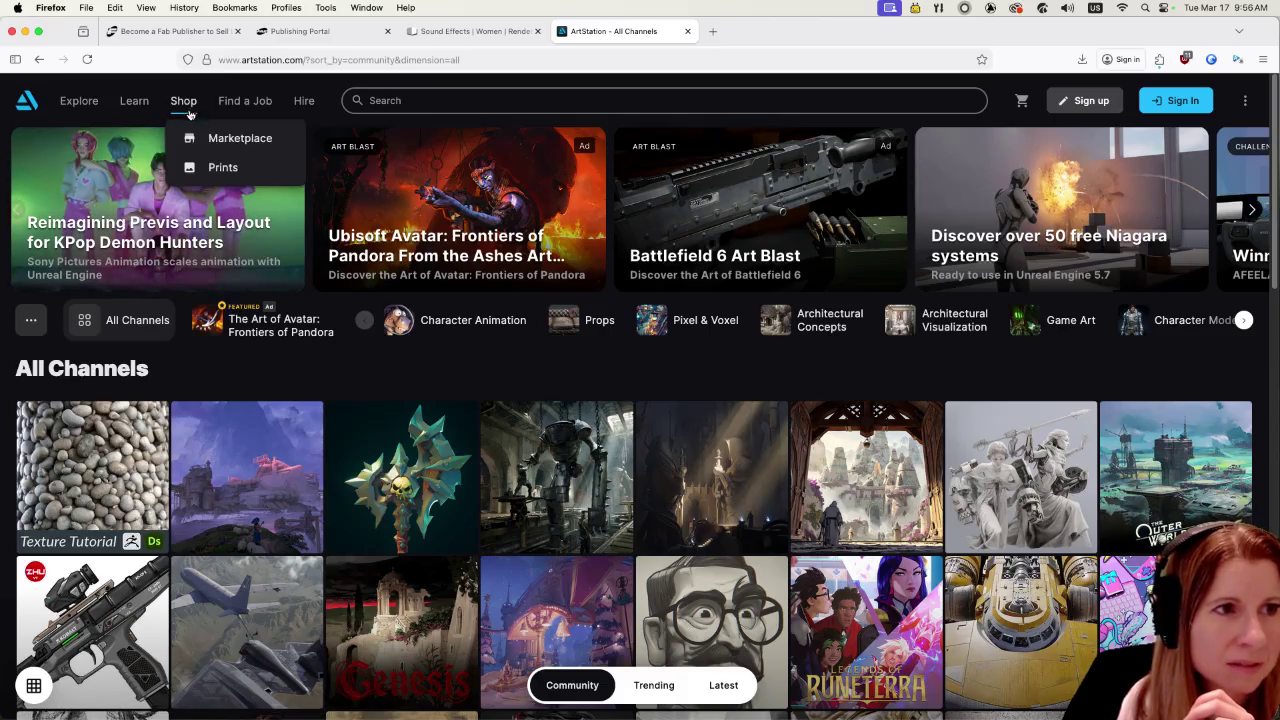
click(200, 145)
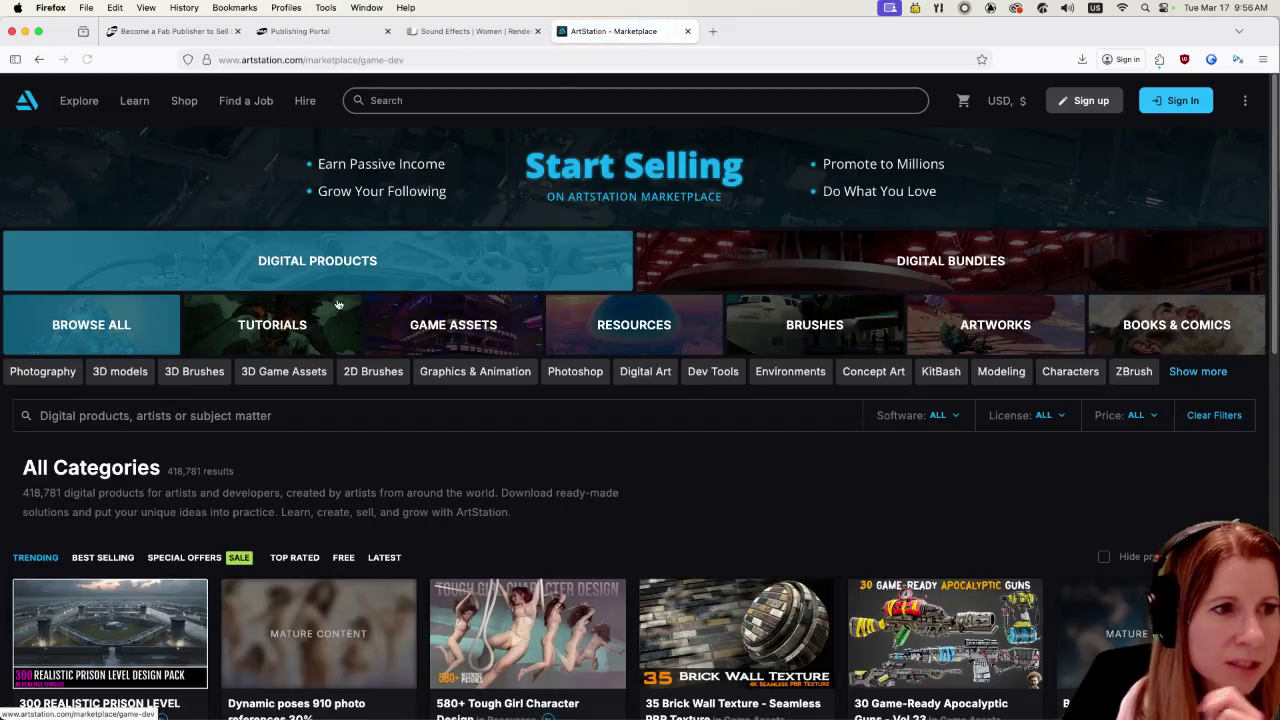
click(727, 407)
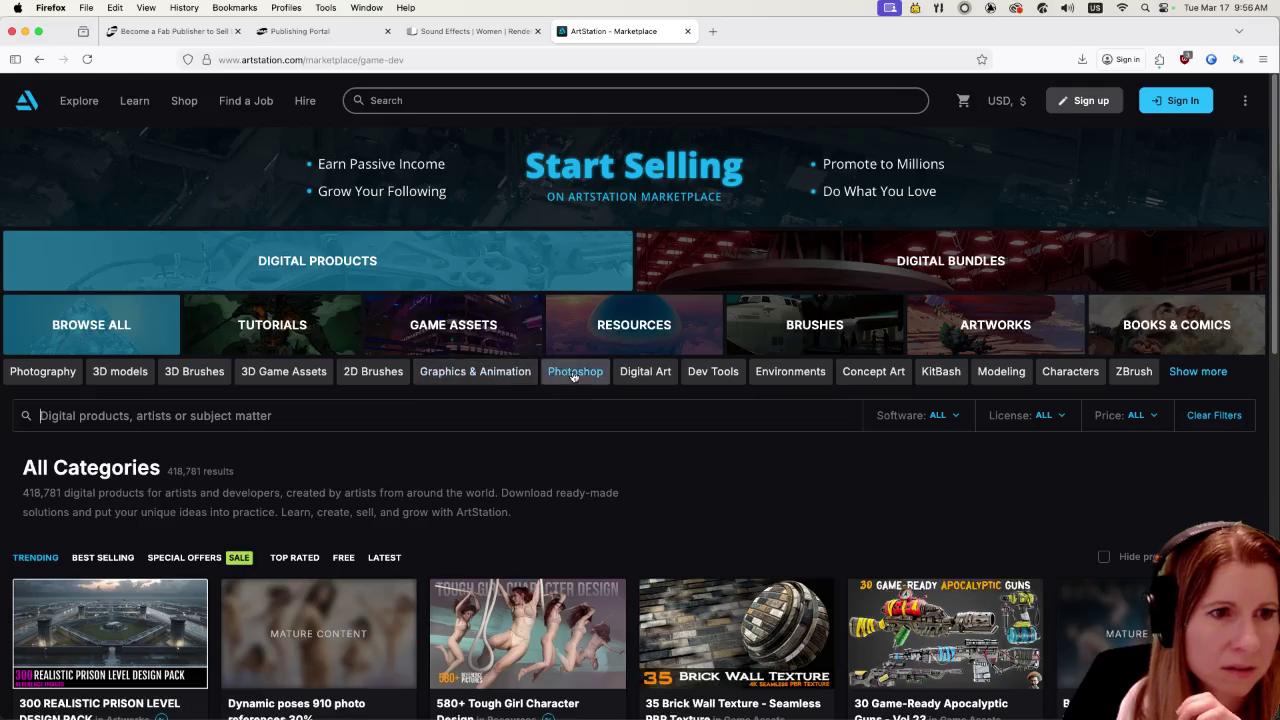
click(1198, 371)
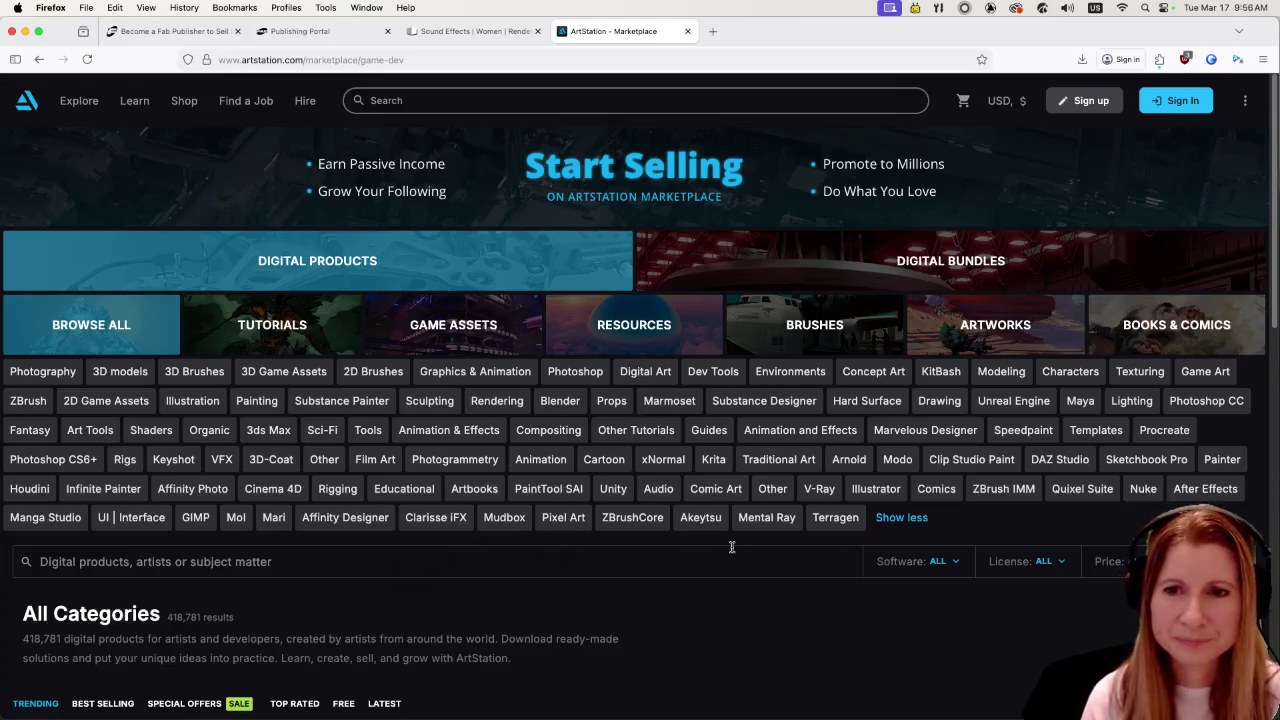
click(657, 488)
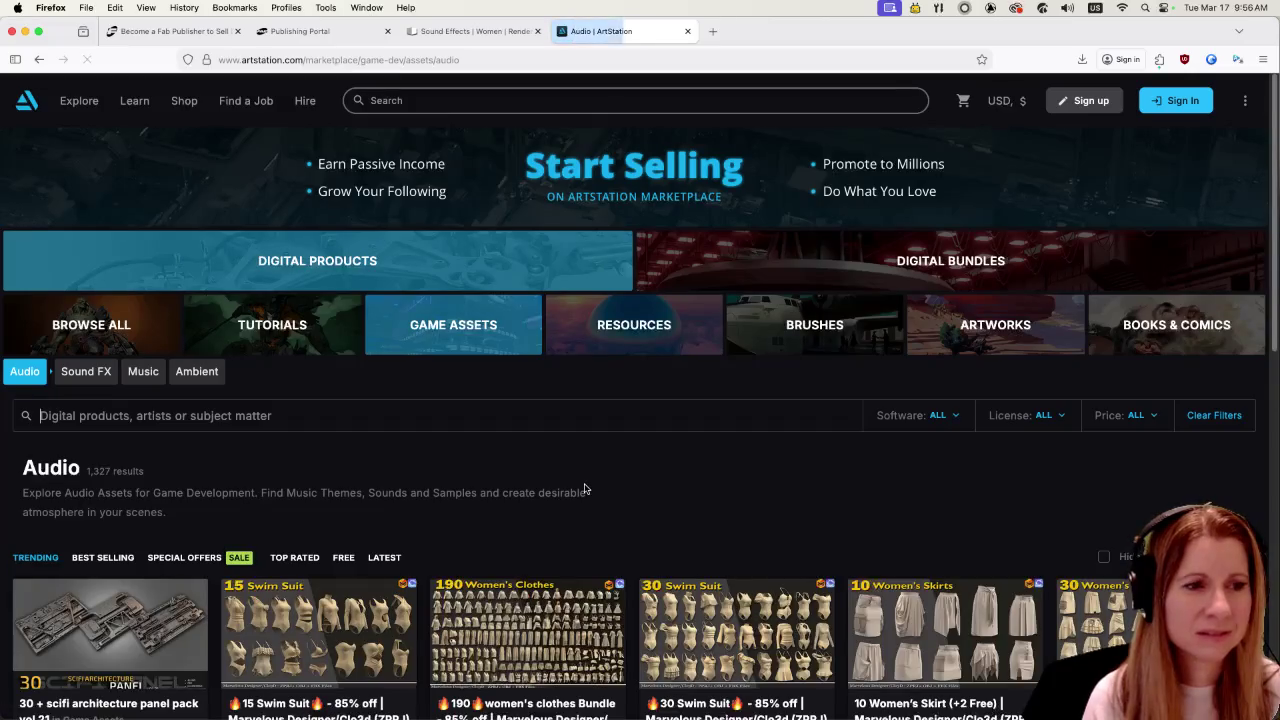
scroll(551, 476, down, 4)
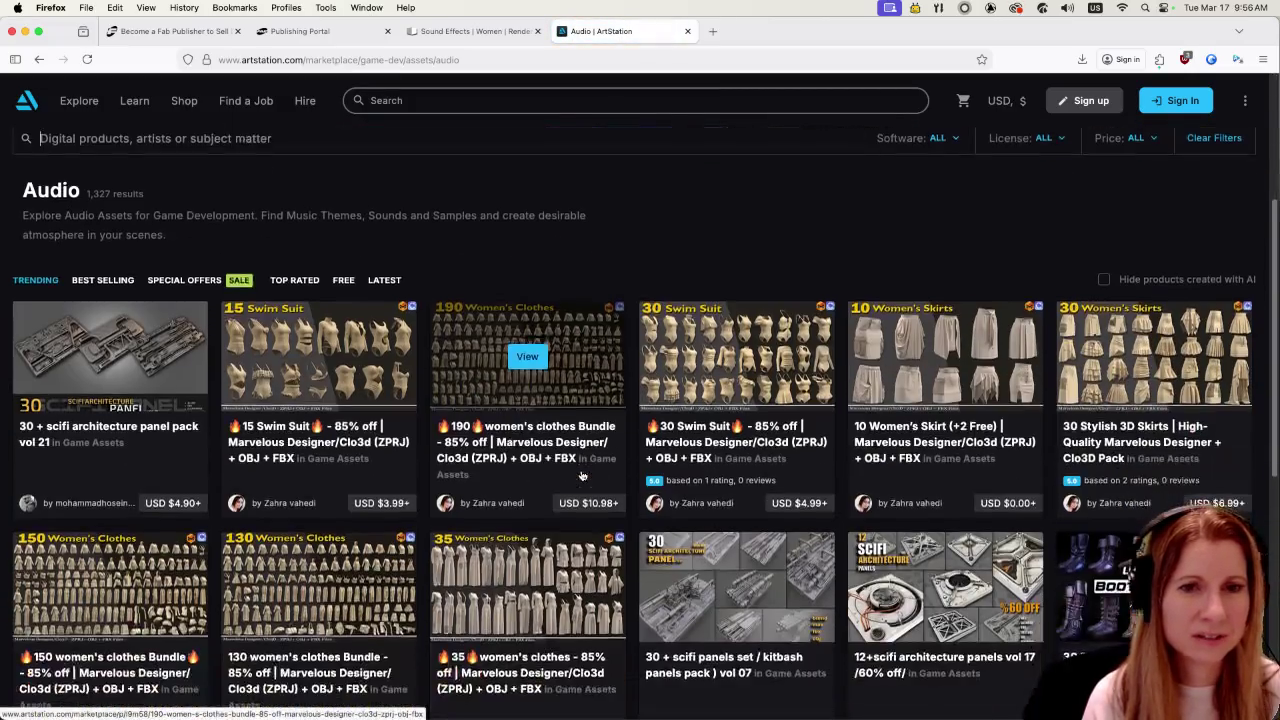
scroll(565, 543, down, 3)
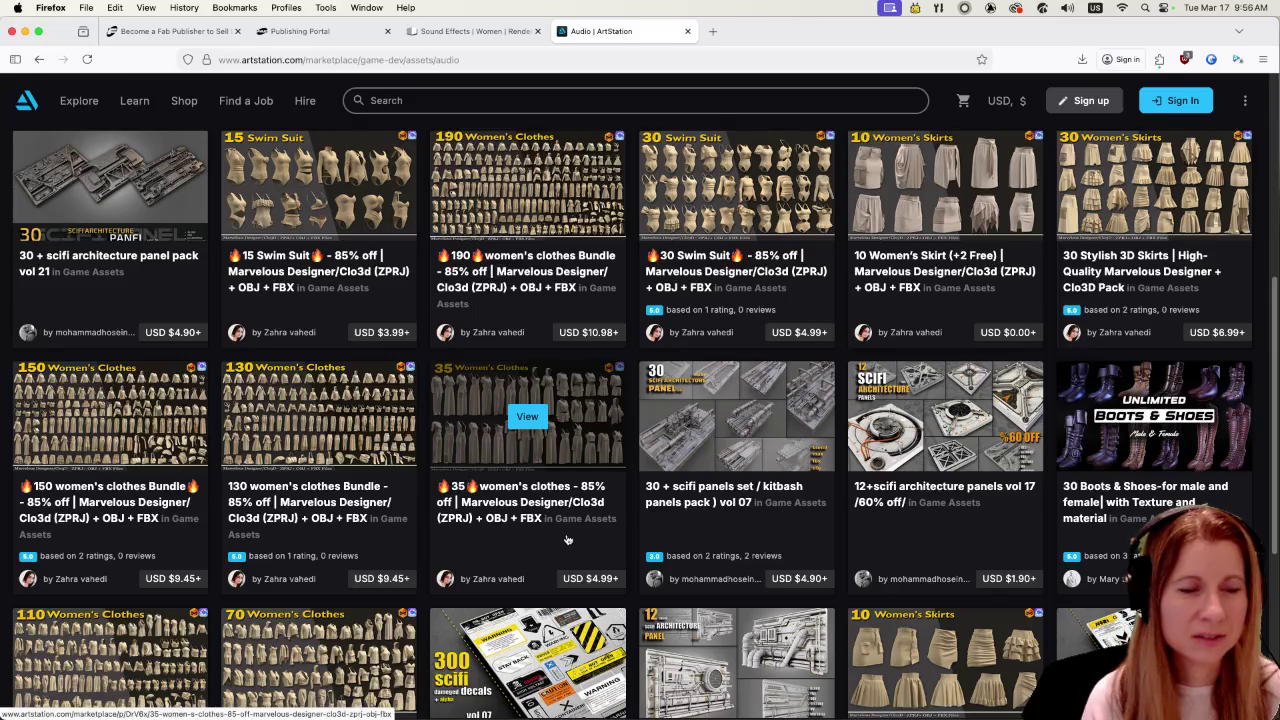
scroll(568, 540, down, 1)
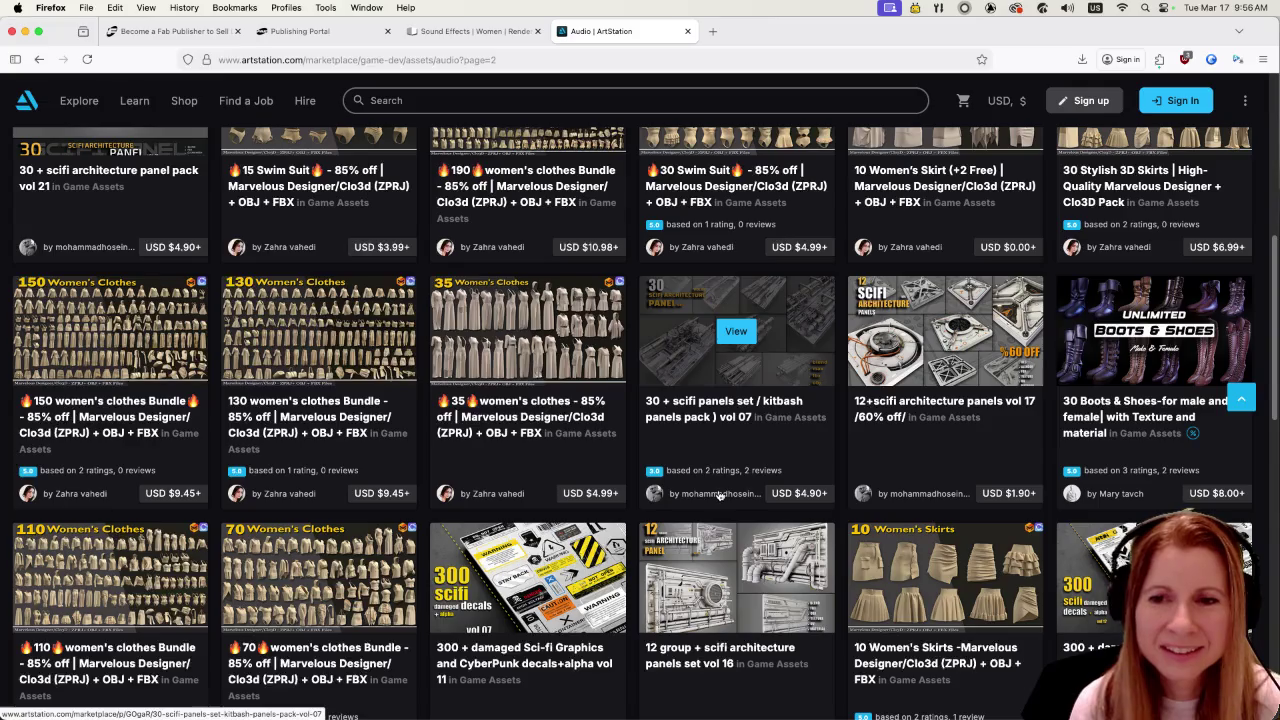
scroll(719, 492, down, 3)
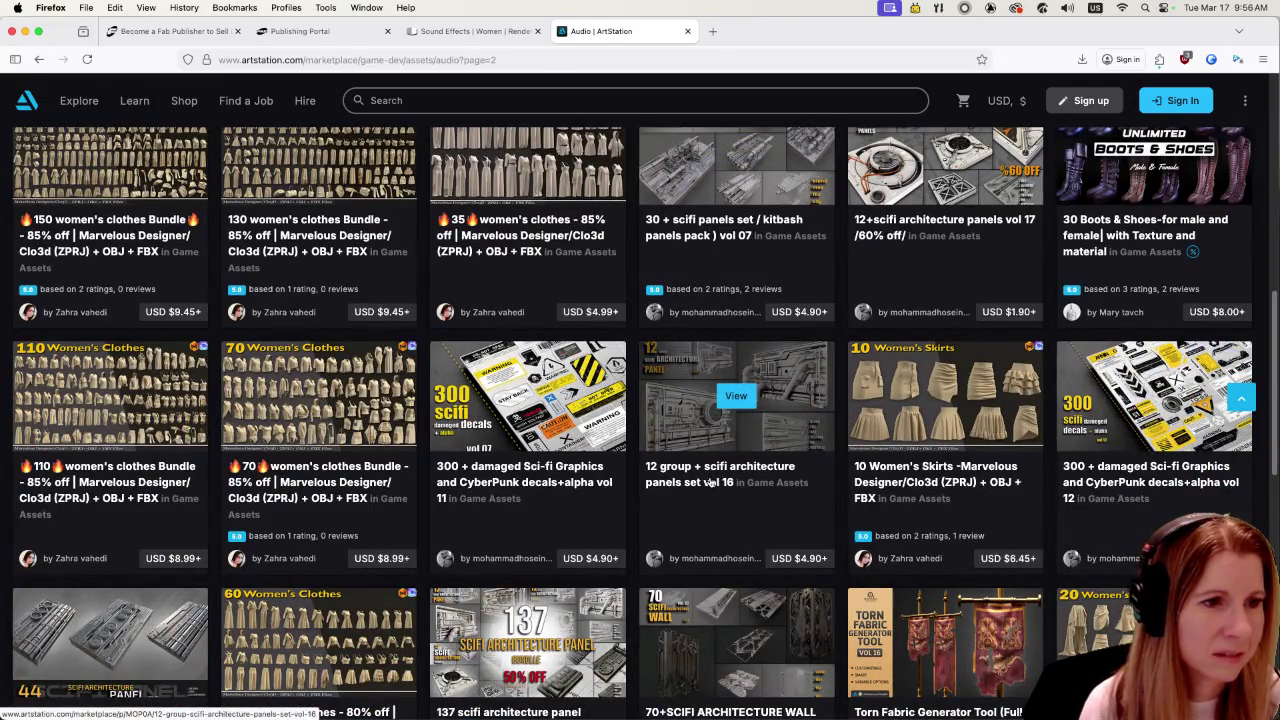
scroll(709, 482, up, 15)
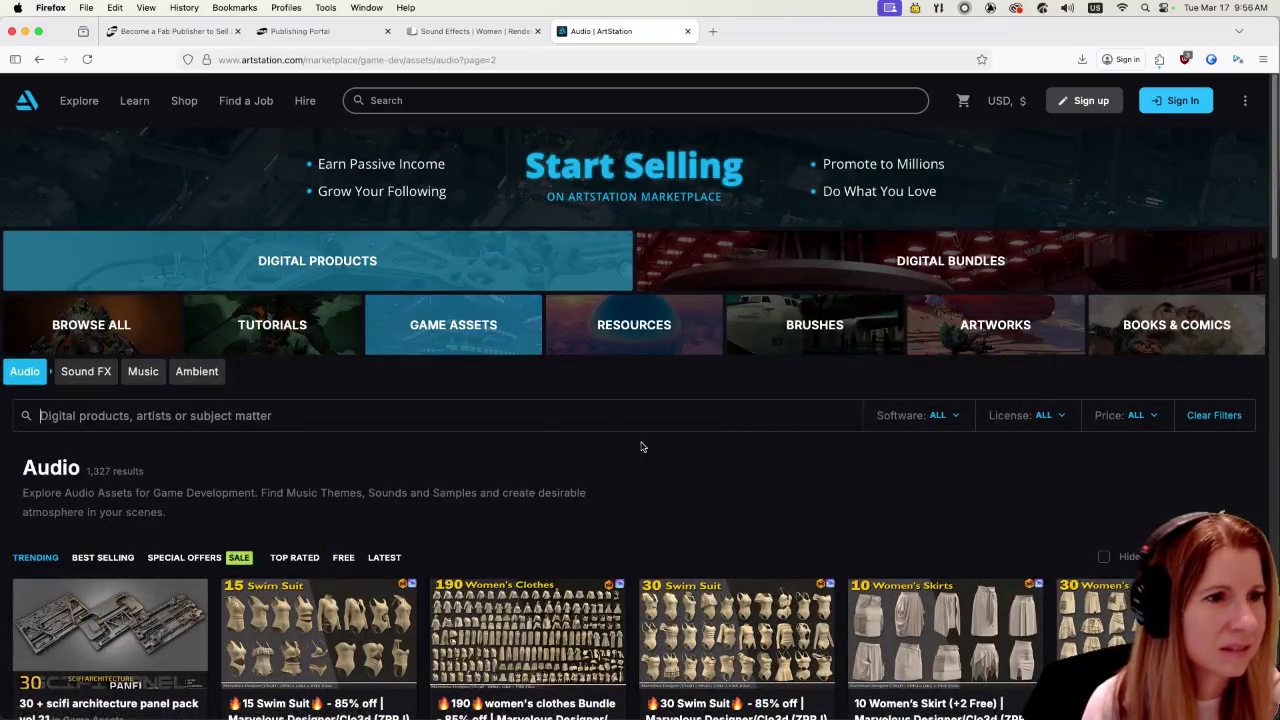
- Filter ArtStation's audio assets to Sound FX, browse the results, and close GameDev Market's bundle popup
click(80, 371)
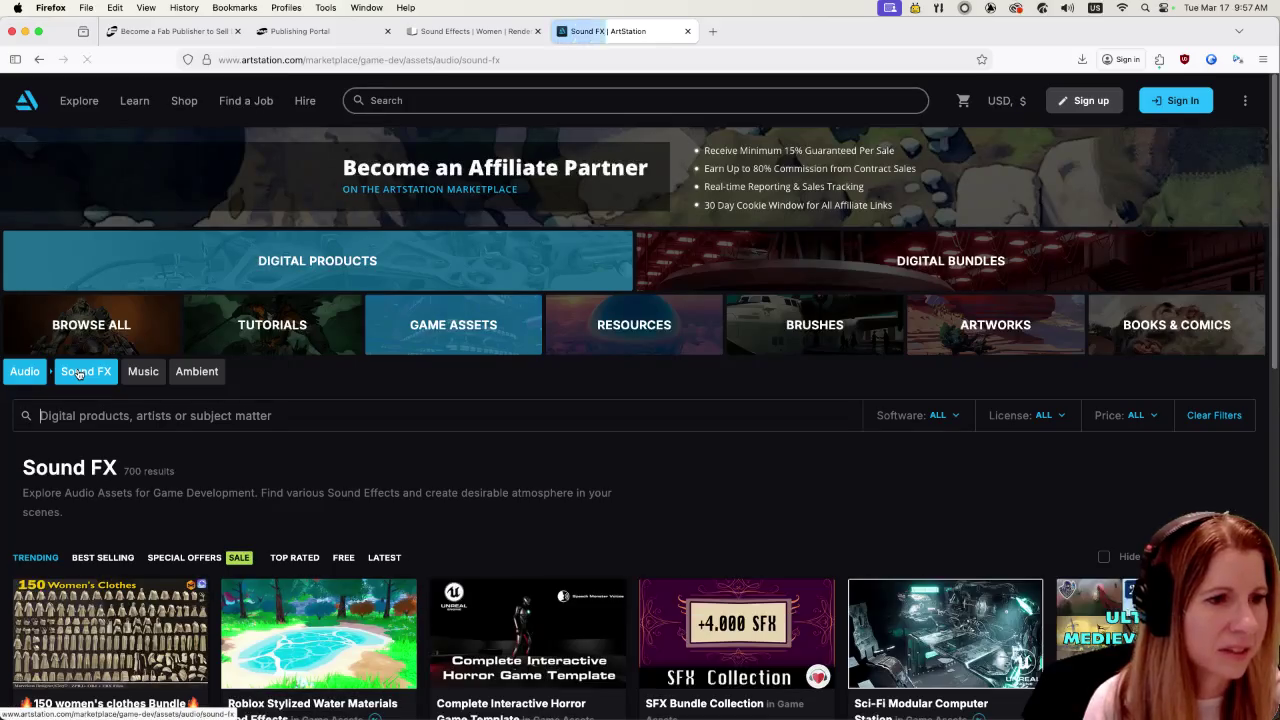
scroll(297, 428, down, 3)
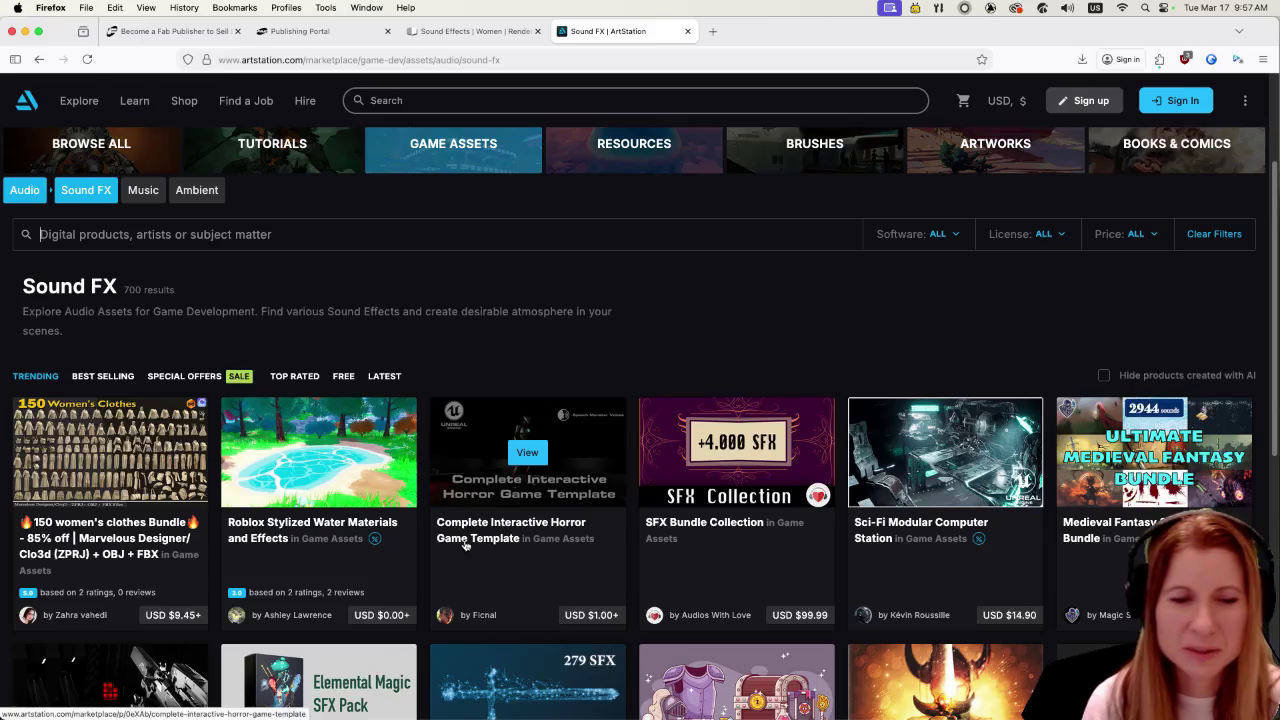
scroll(491, 540, down, 3)
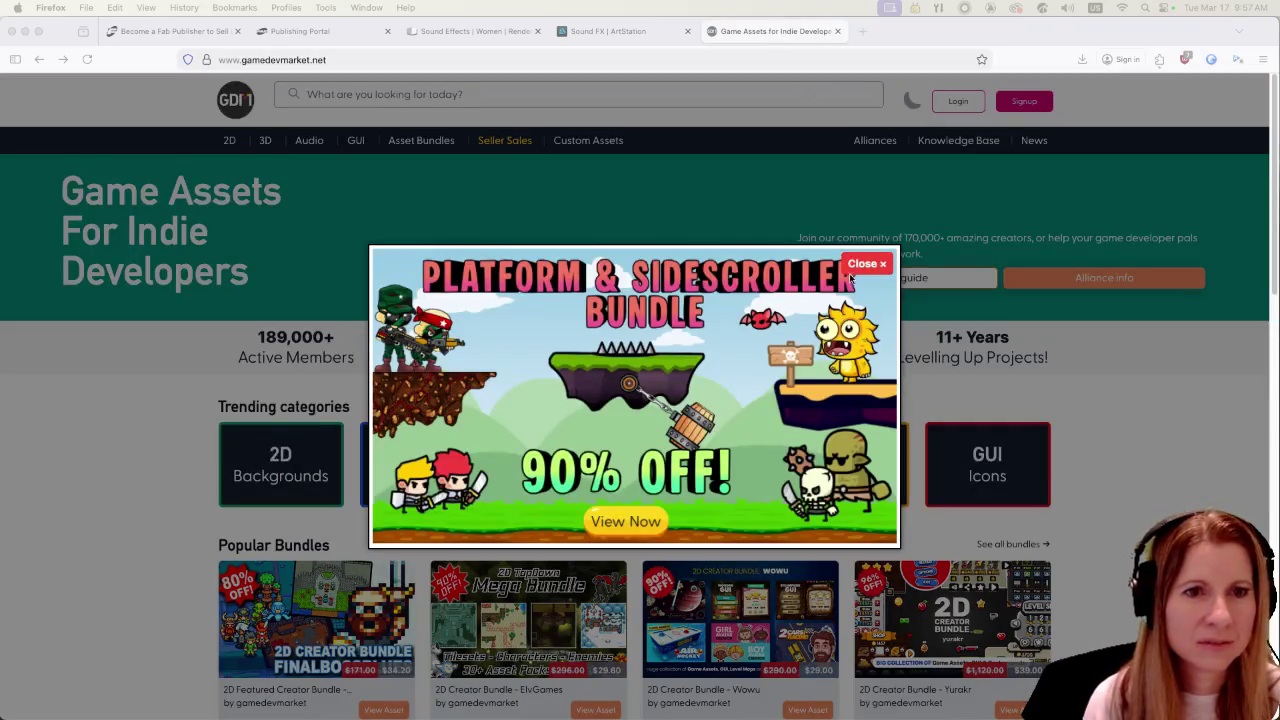
click(862, 266)
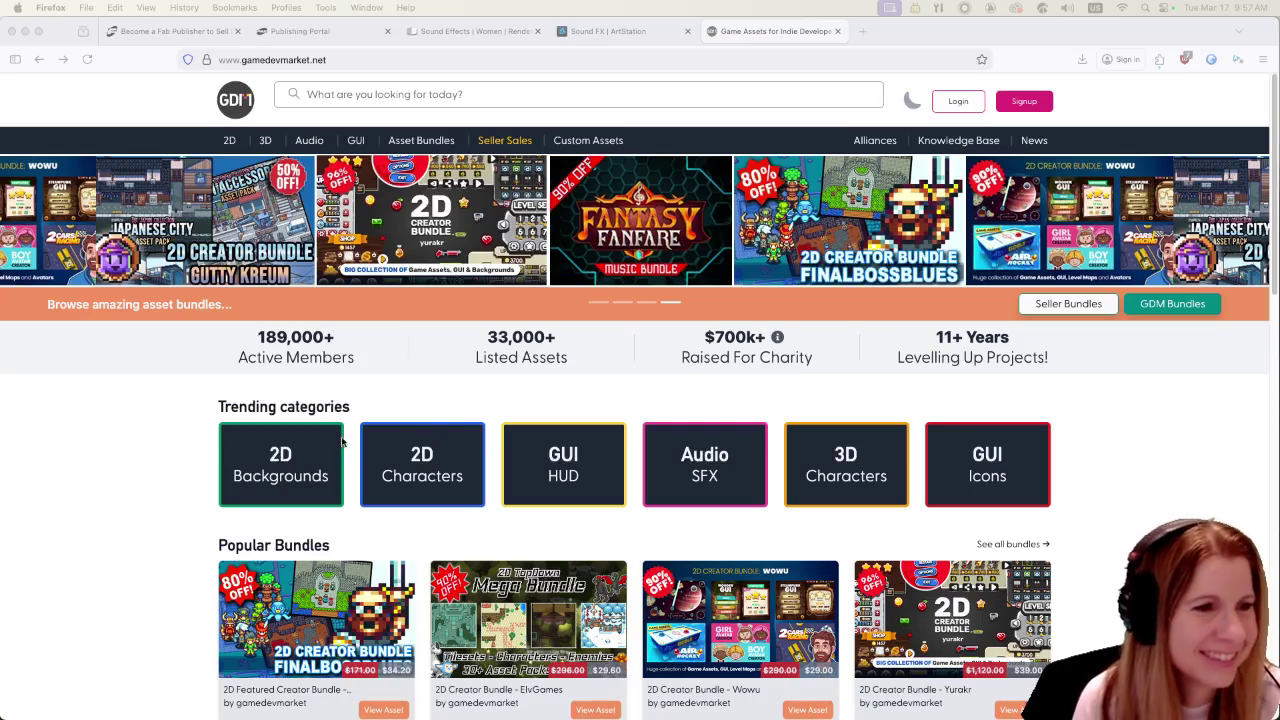
- Bring the GameDev Market page back into focus and open the Audio SFX trending category
click(179, 452)
scroll(183, 434, down, 2)
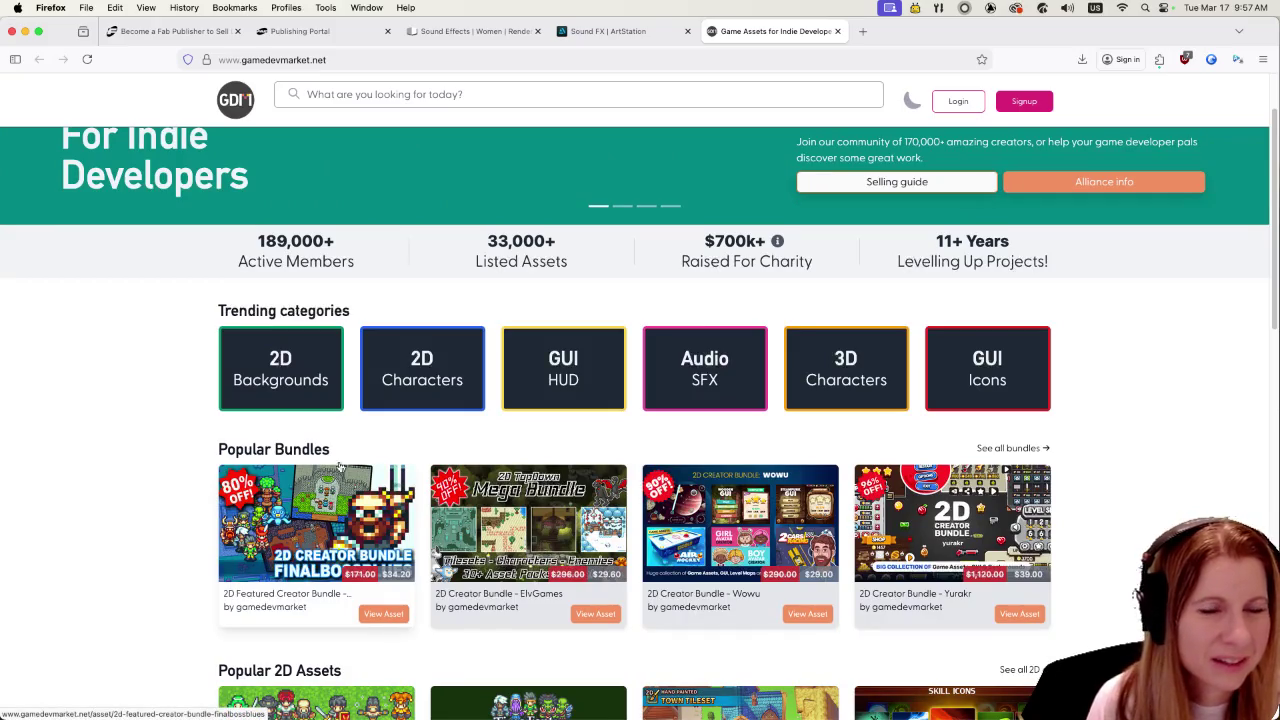
click(699, 387)
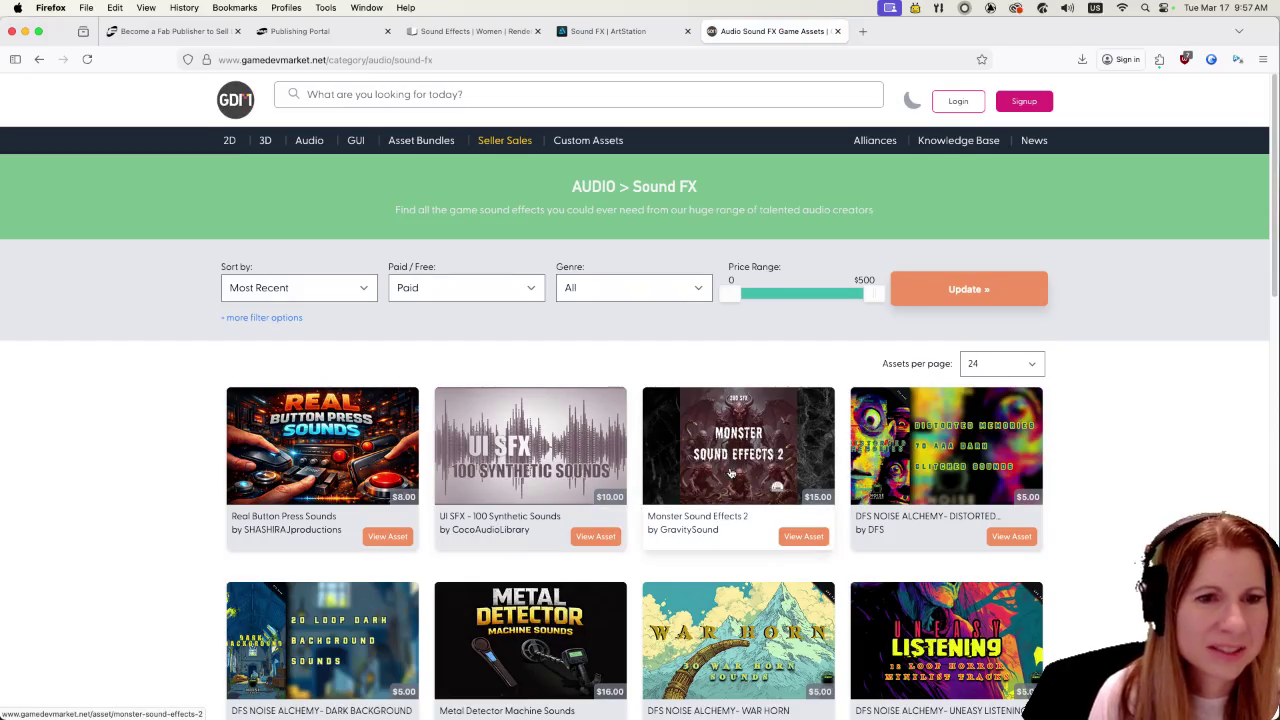
- Scroll through GameDev Market's paid Sound FX assets, then open the Female Commander VO Pack page
scroll(1123, 499, down, 3)
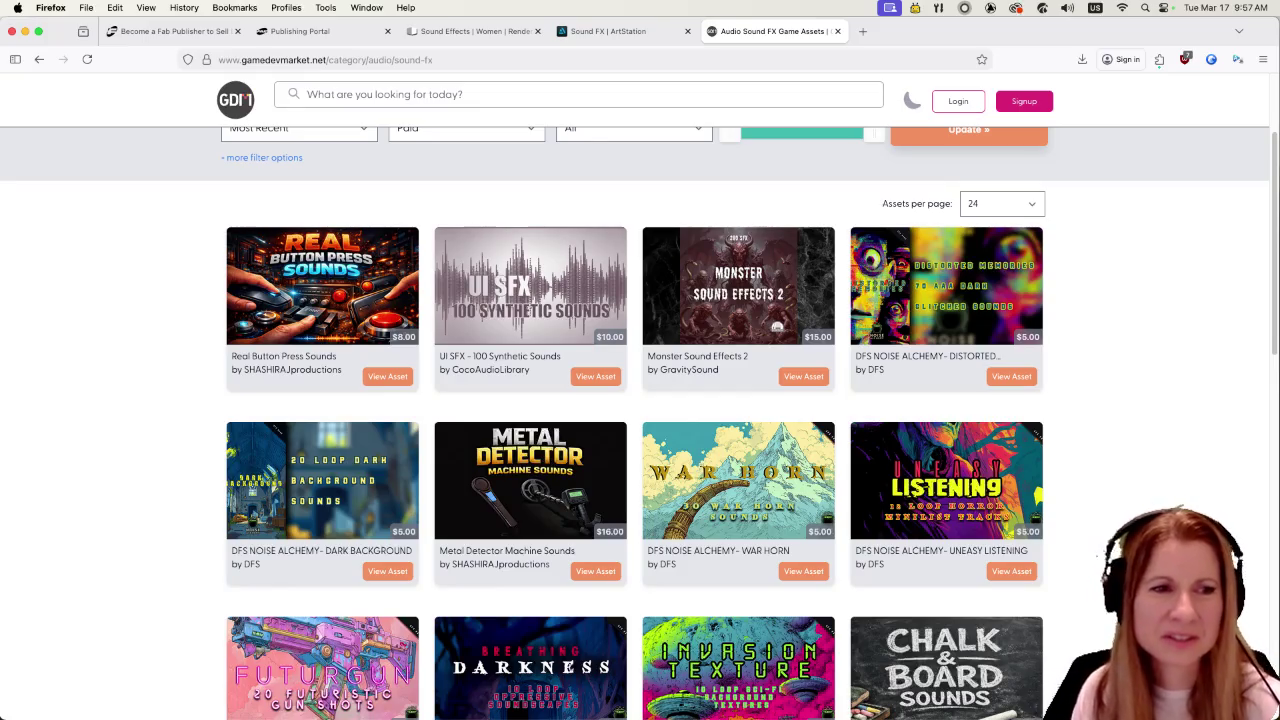
scroll(635, 423, down, 2)
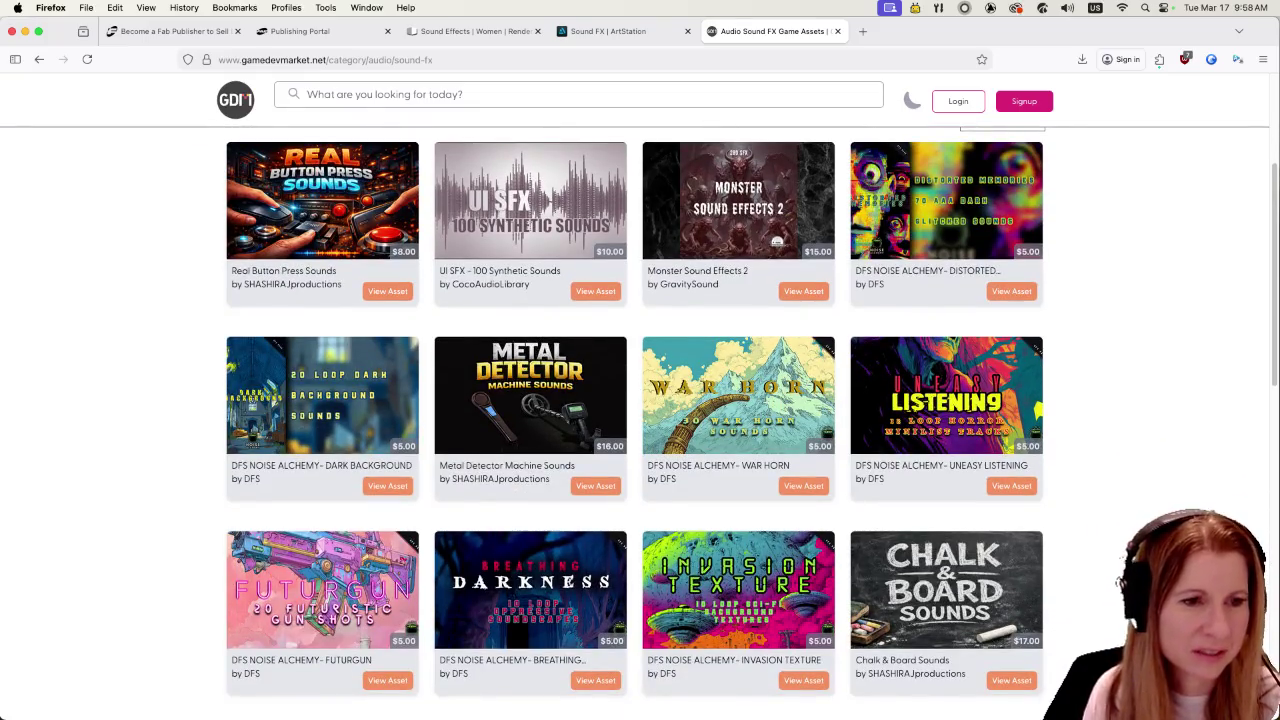
scroll(635, 423, down, 3)
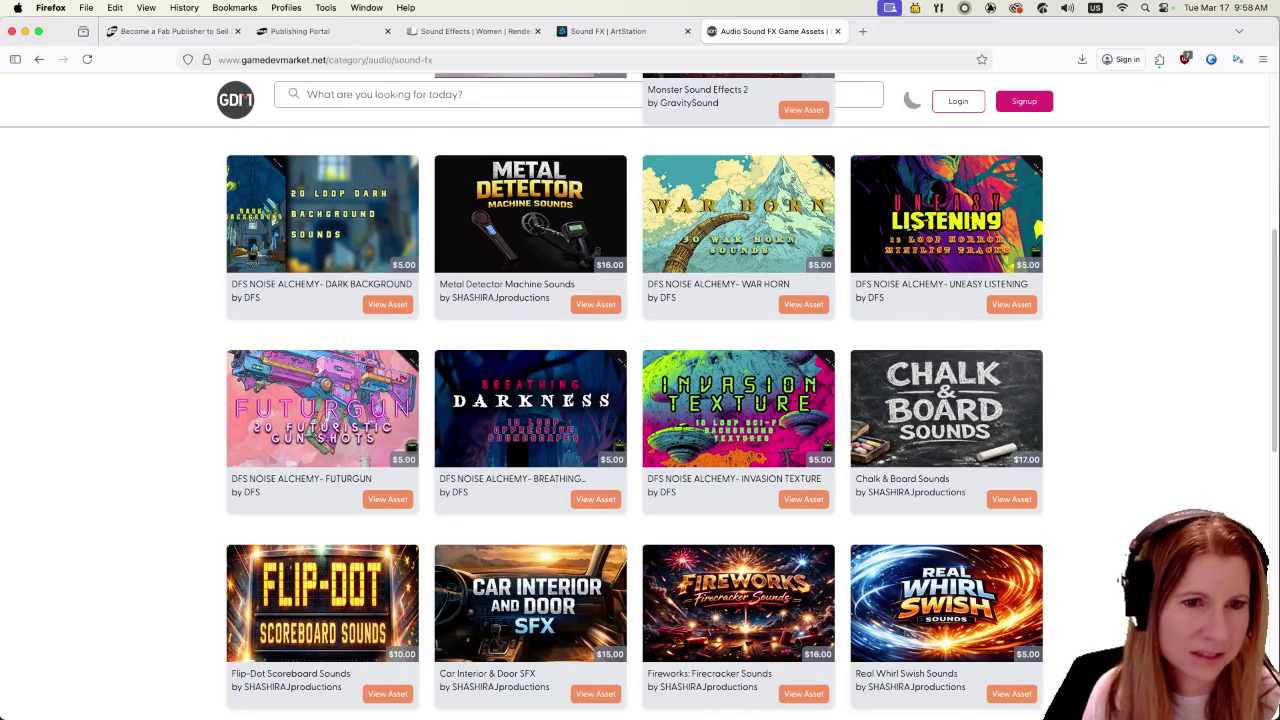
scroll(635, 423, down, 4)
scroll(635, 423, down, 2)
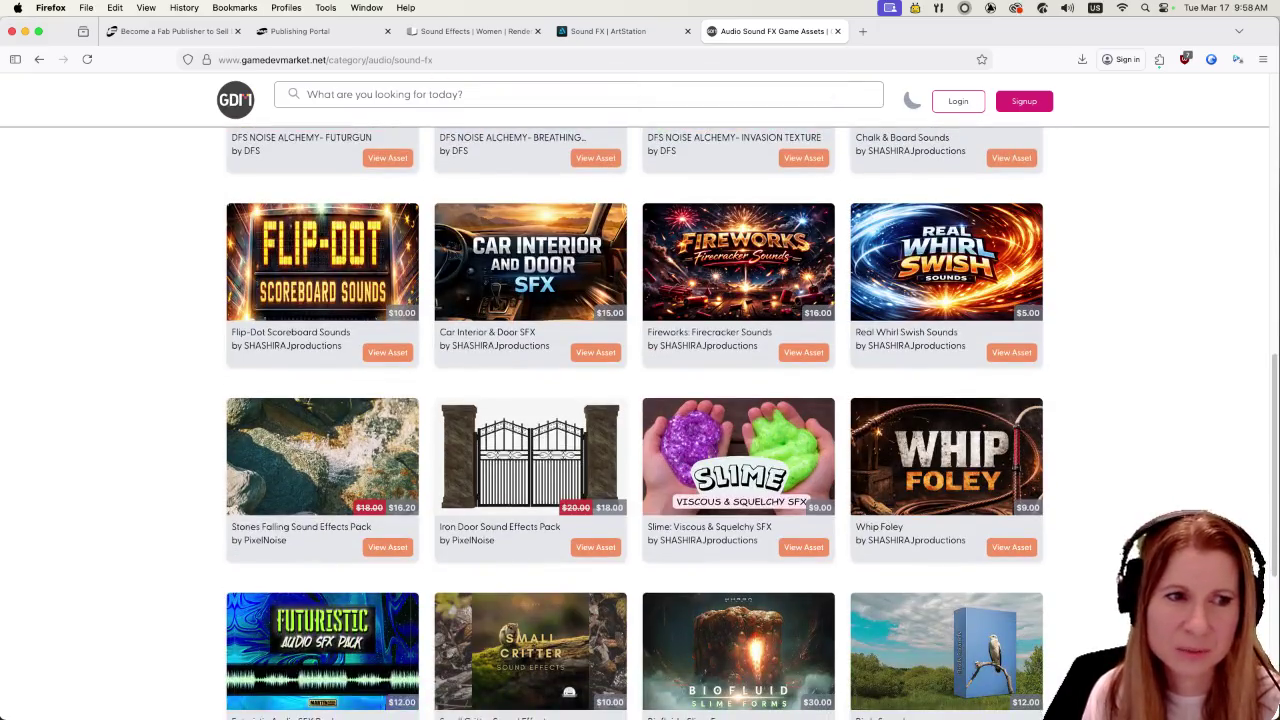
scroll(635, 423, down, 2)
scroll(635, 423, down, 3)
scroll(1236, 445, up, 10)
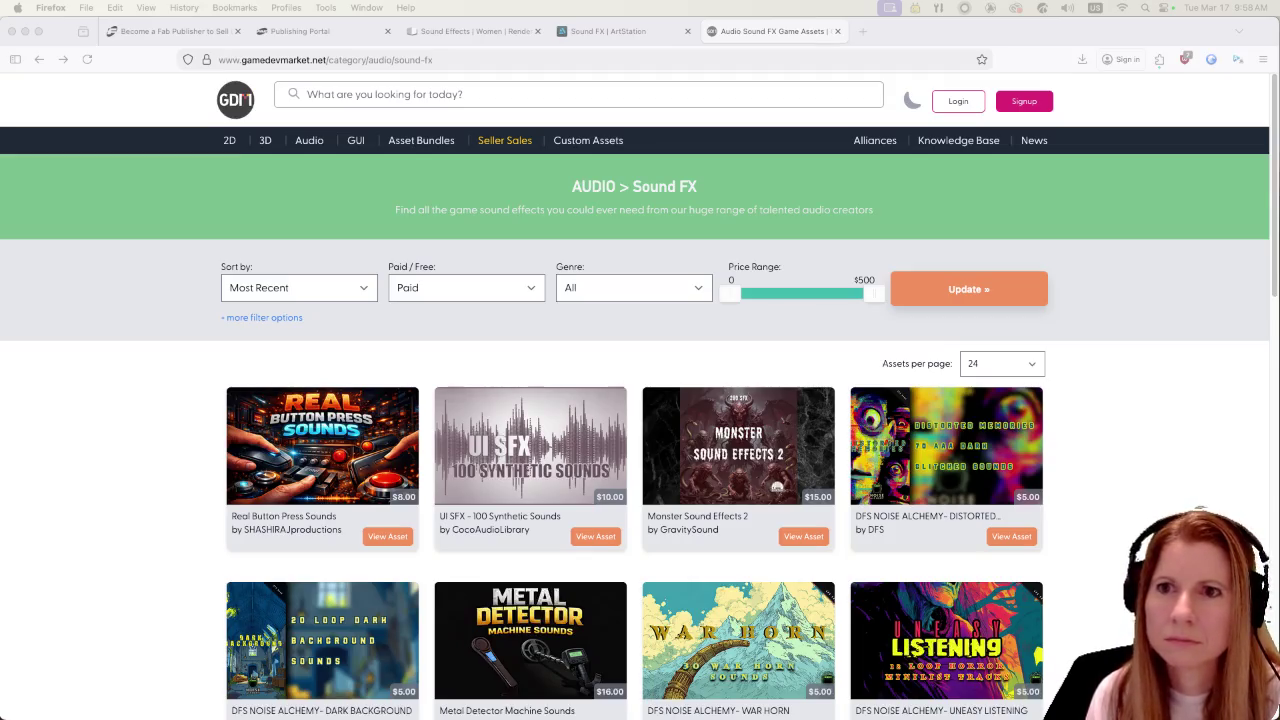
click(880, 35)
scroll(306, 525, down, 5)
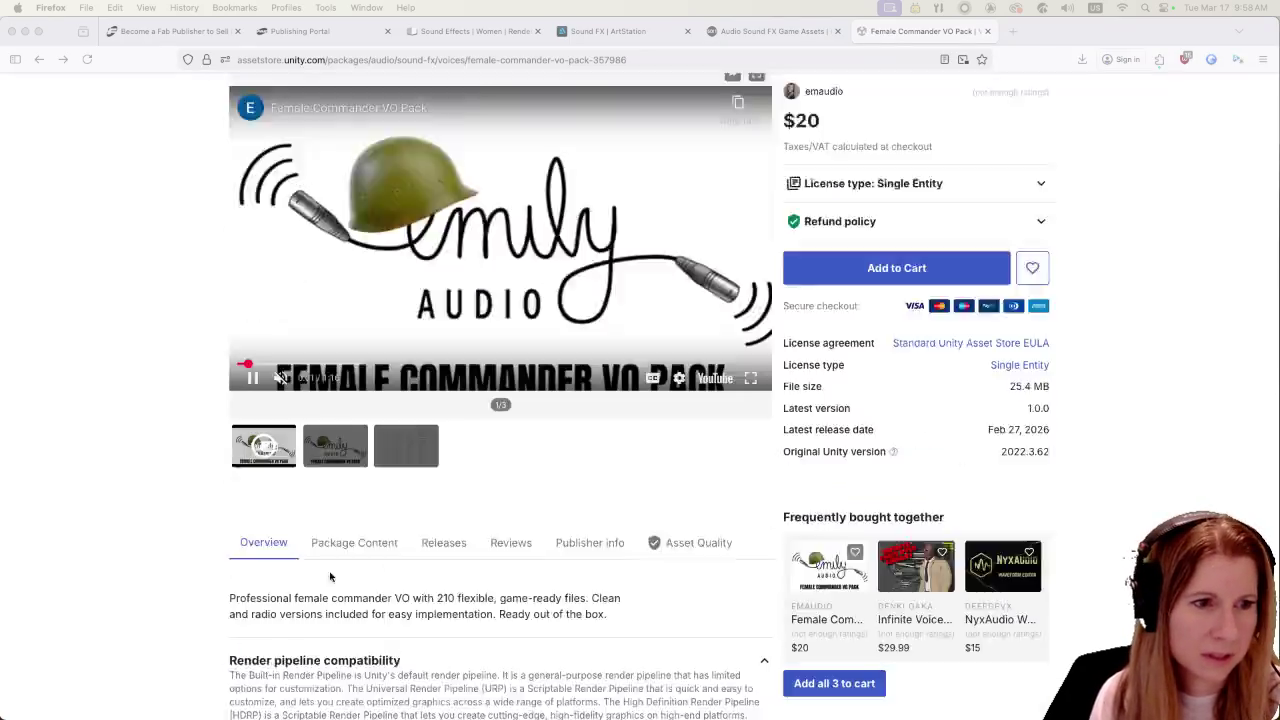
- Scroll the Female Commander VO Pack page to read its Description and Key Features sections
scroll(306, 525, down, 1)
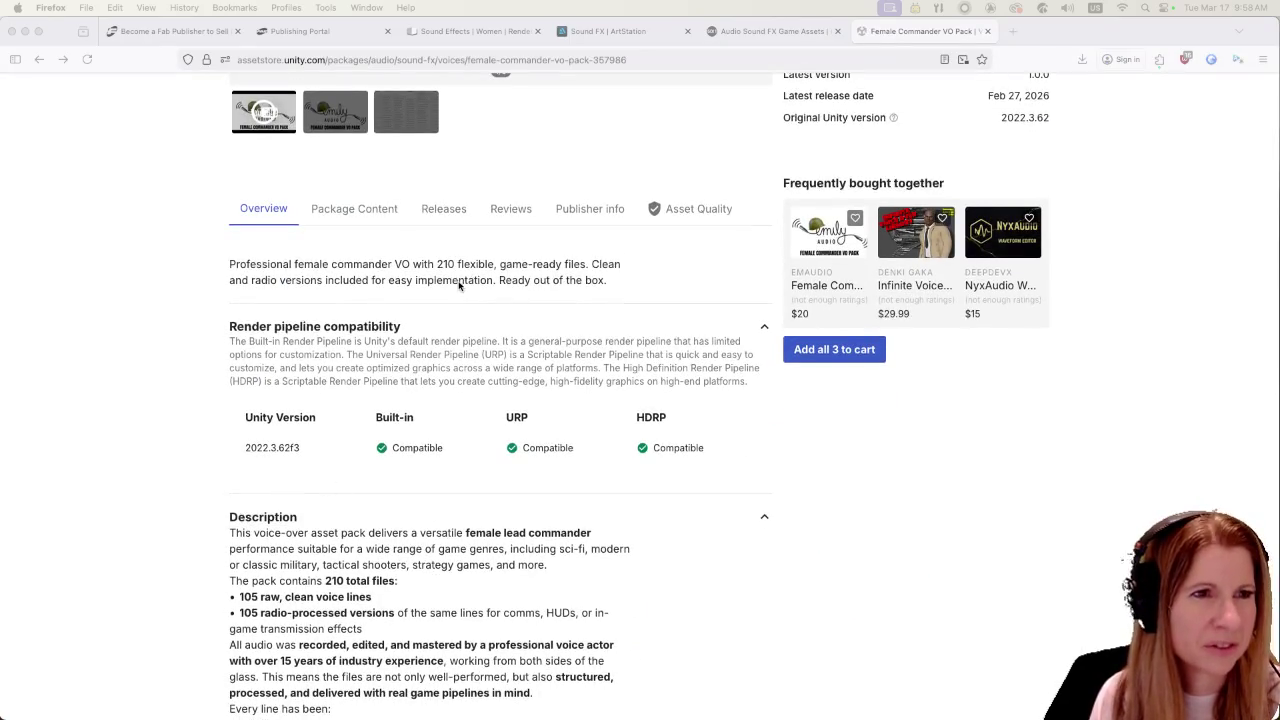
scroll(336, 530, down, 2)
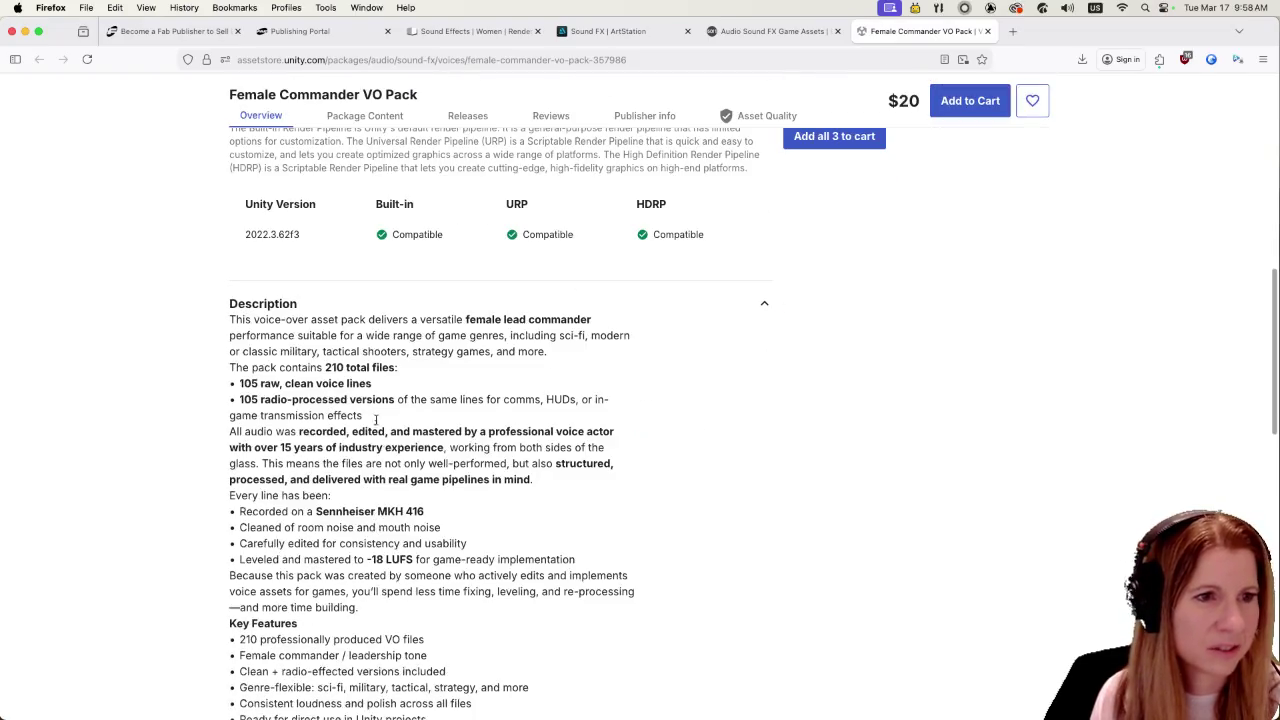
scroll(327, 413, down, 1)
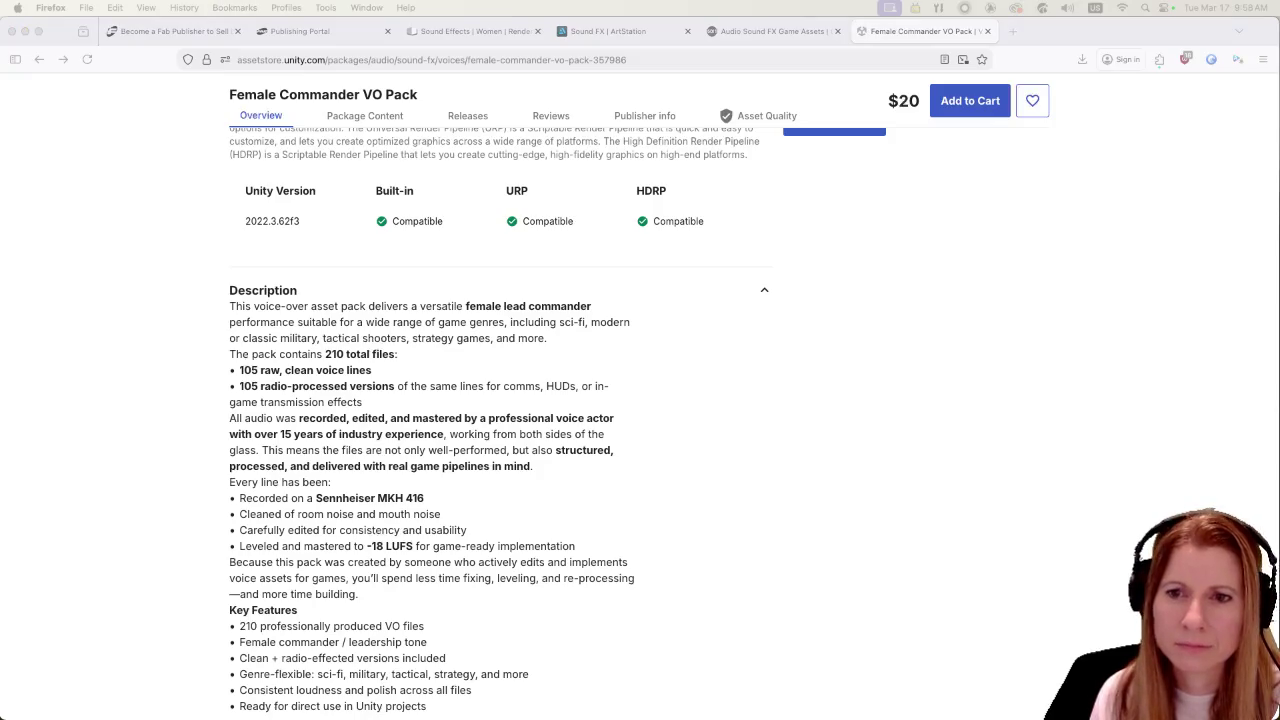
scroll(511, 402, down, 1)
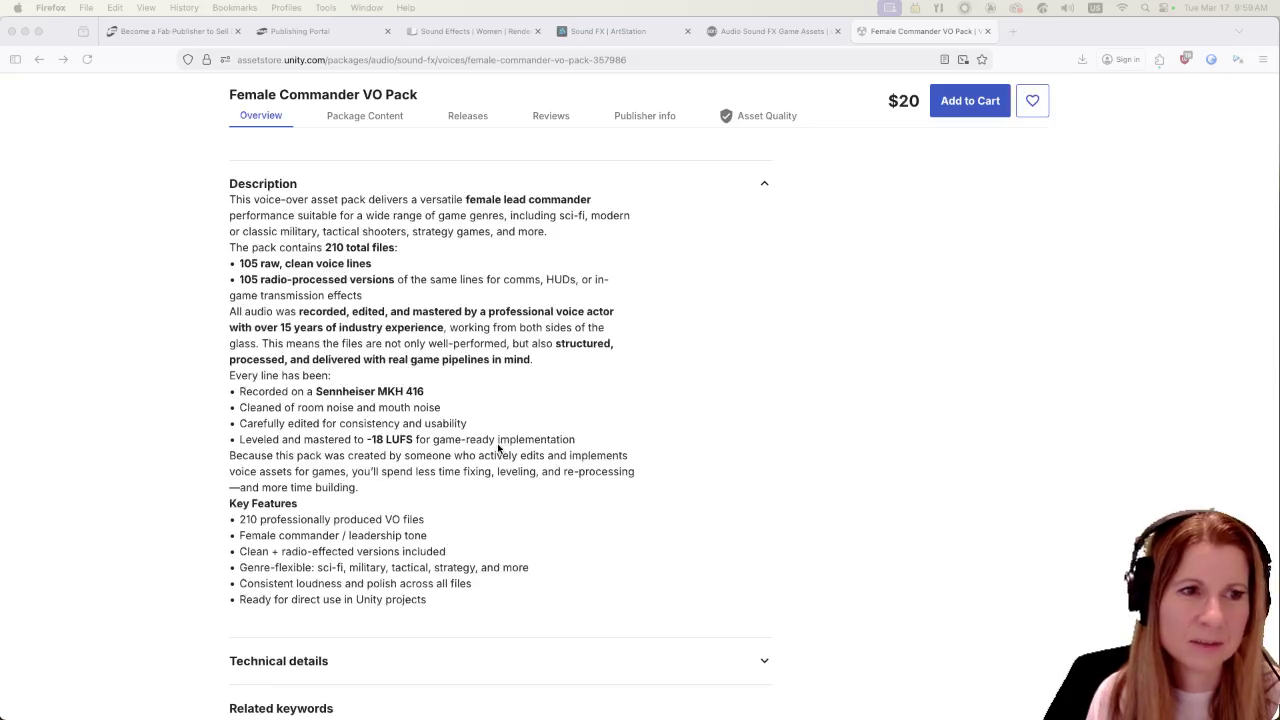
scroll(500, 445, down, 2)
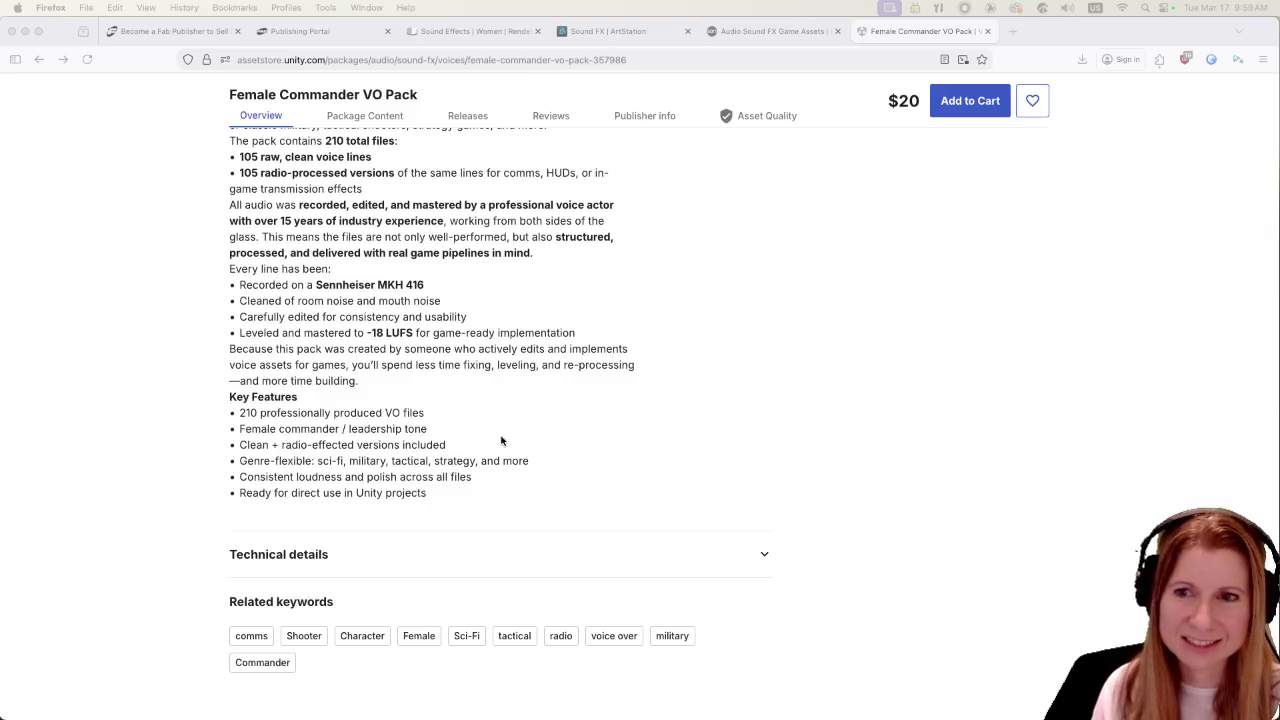
scroll(498, 457, down, 4)
scroll(498, 457, up, 14)
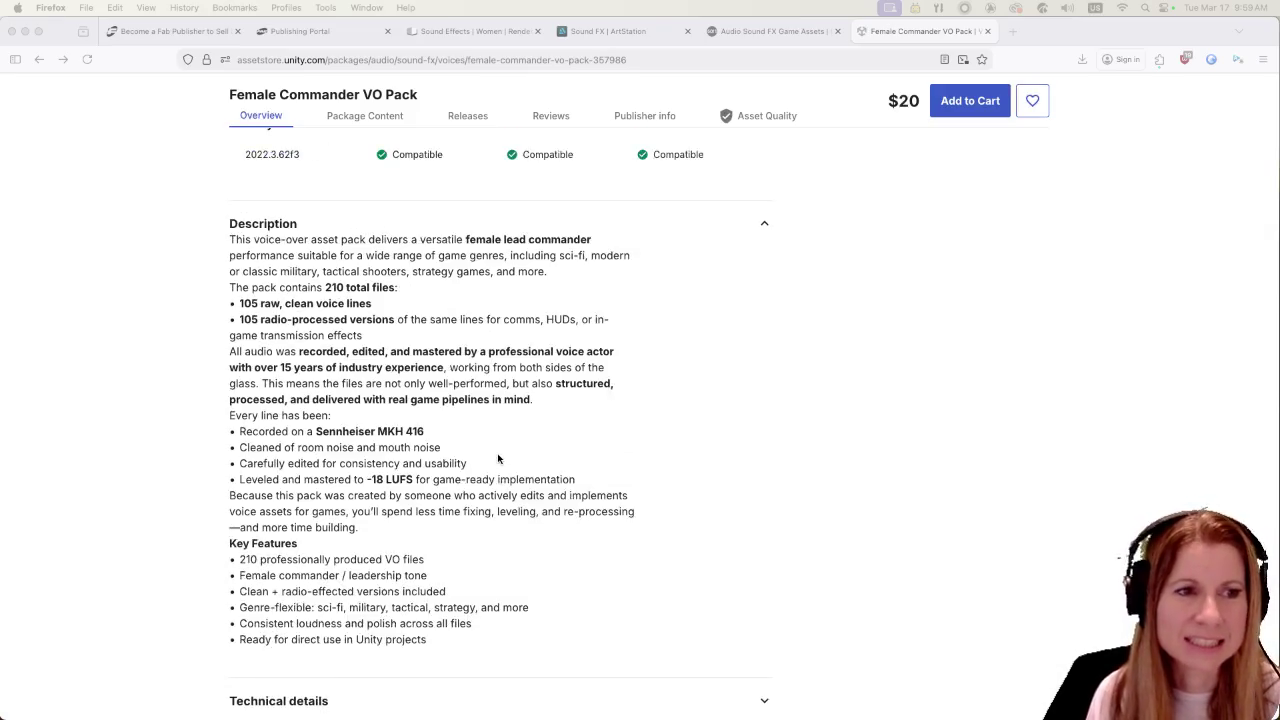
scroll(500, 459, up, 6)
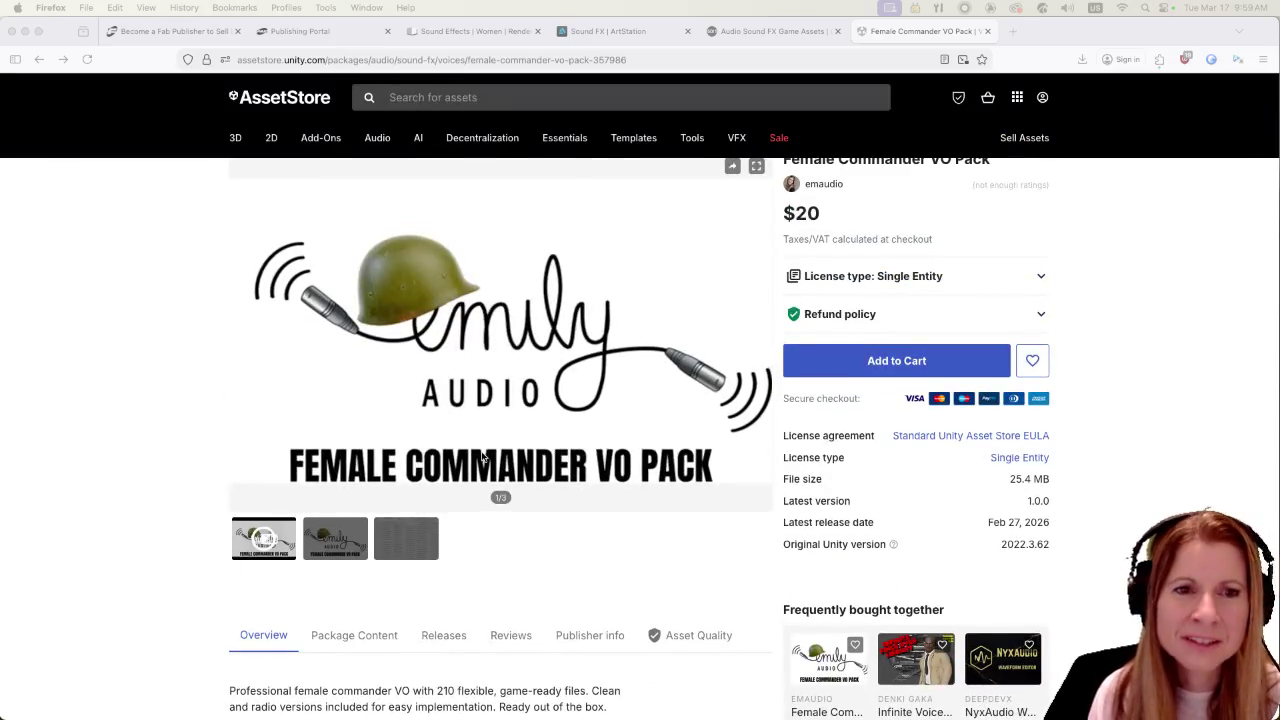
scroll(548, 471, down, 4)
scroll(545, 474, down, 4)
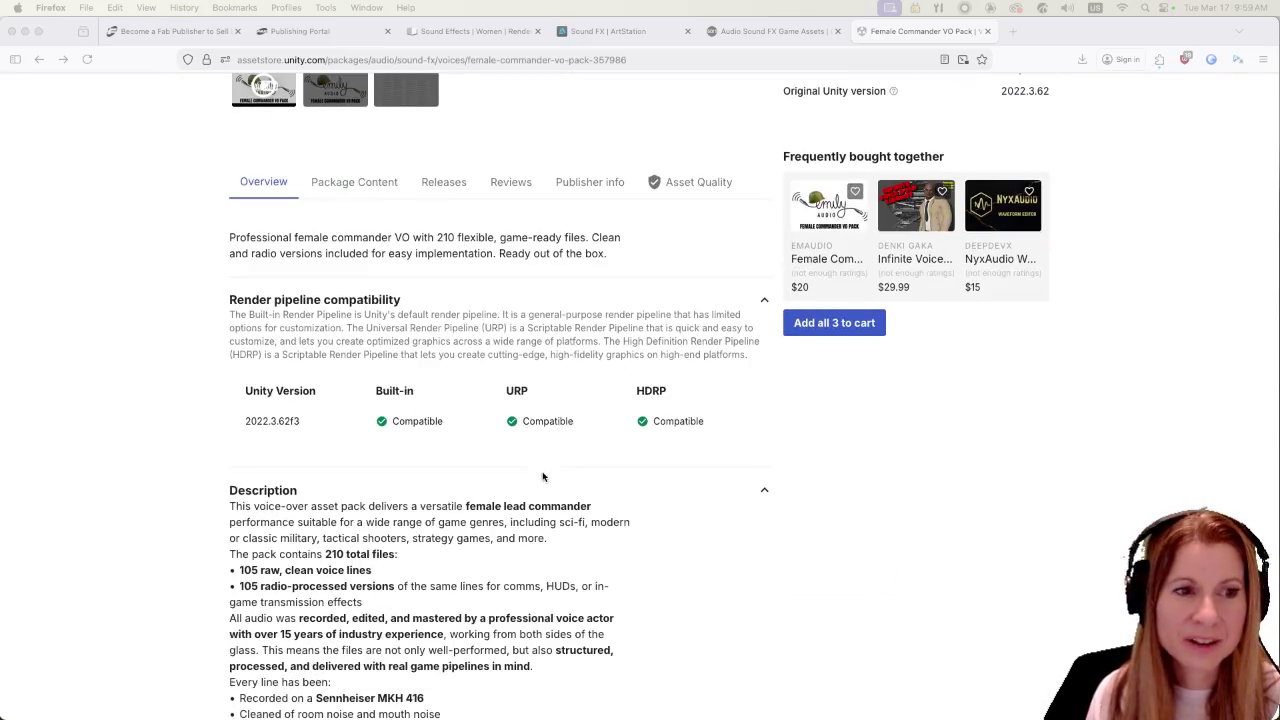
scroll(486, 516, down, 2)
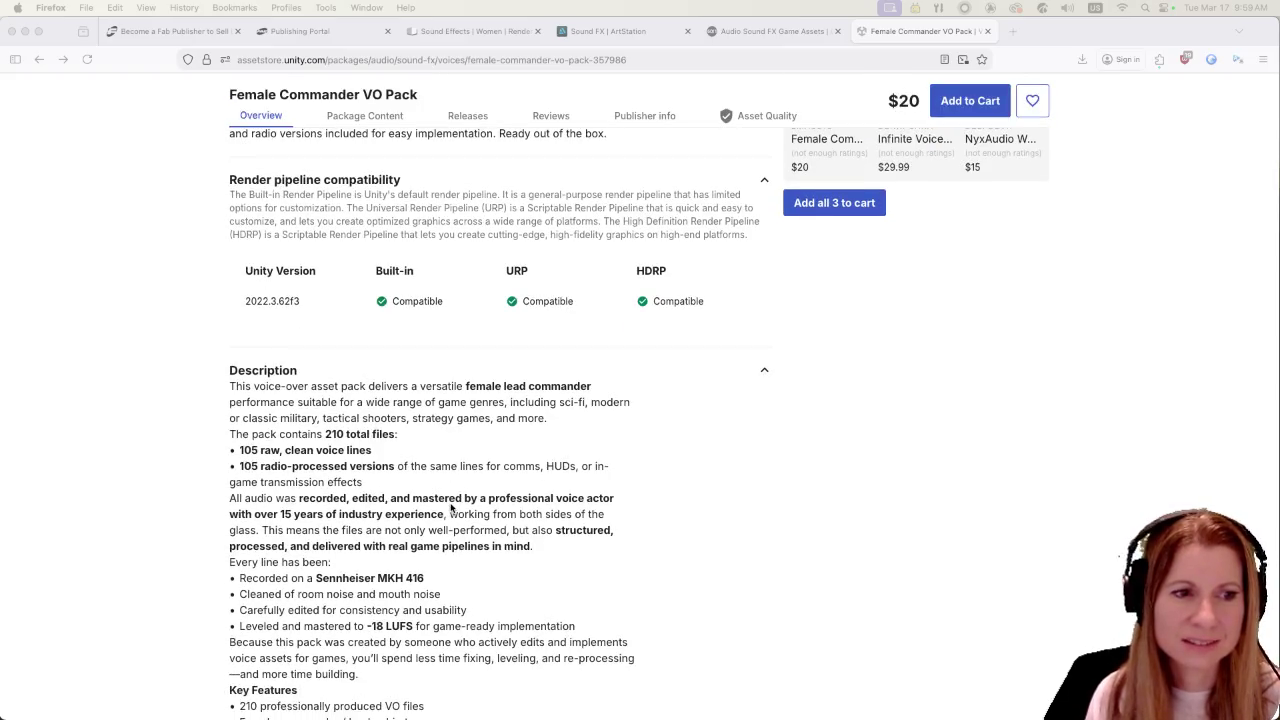
scroll(451, 508, down, 2)
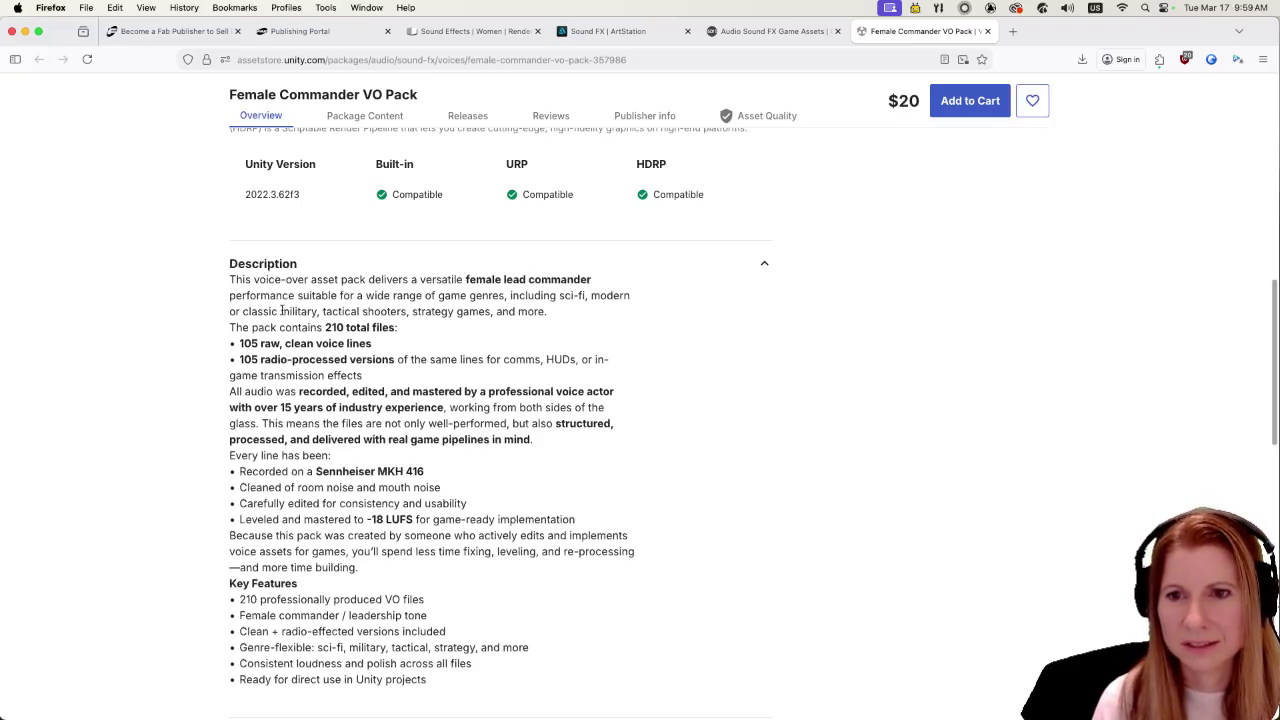
- Switch to the GameDev Market Sound FX tab and open the Signup page
click(770, 40)
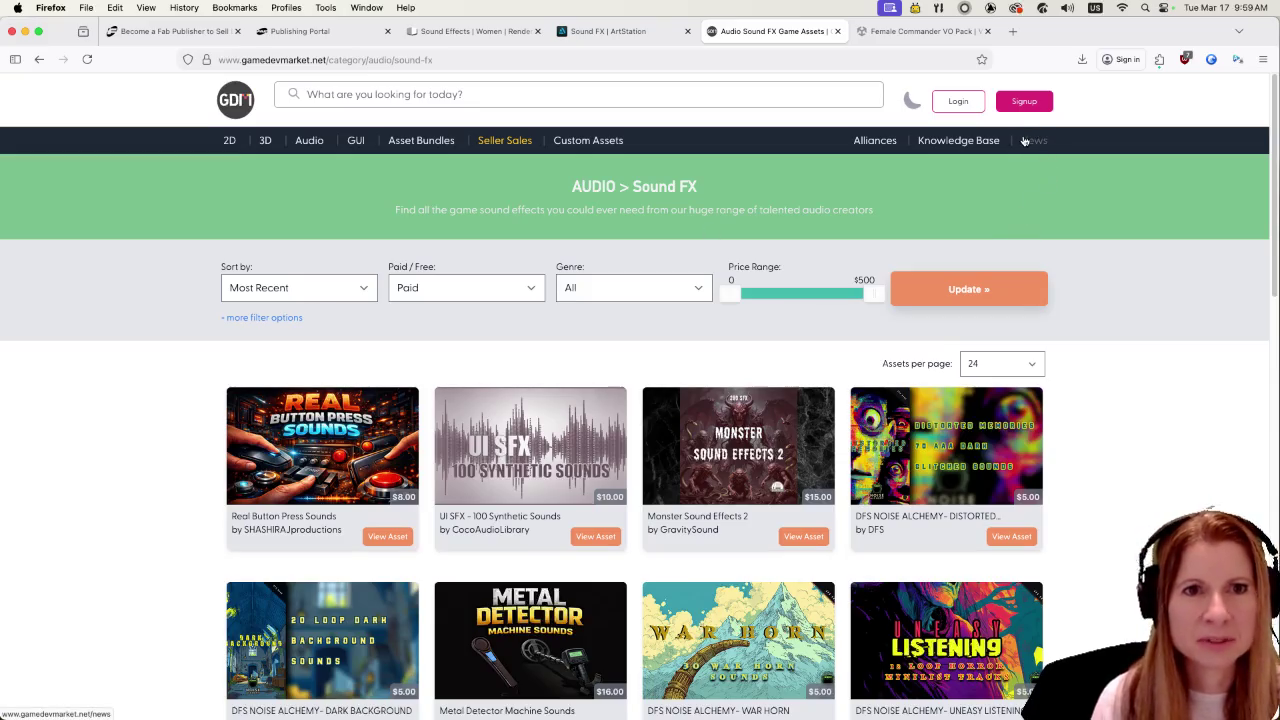
click(1000, 104)
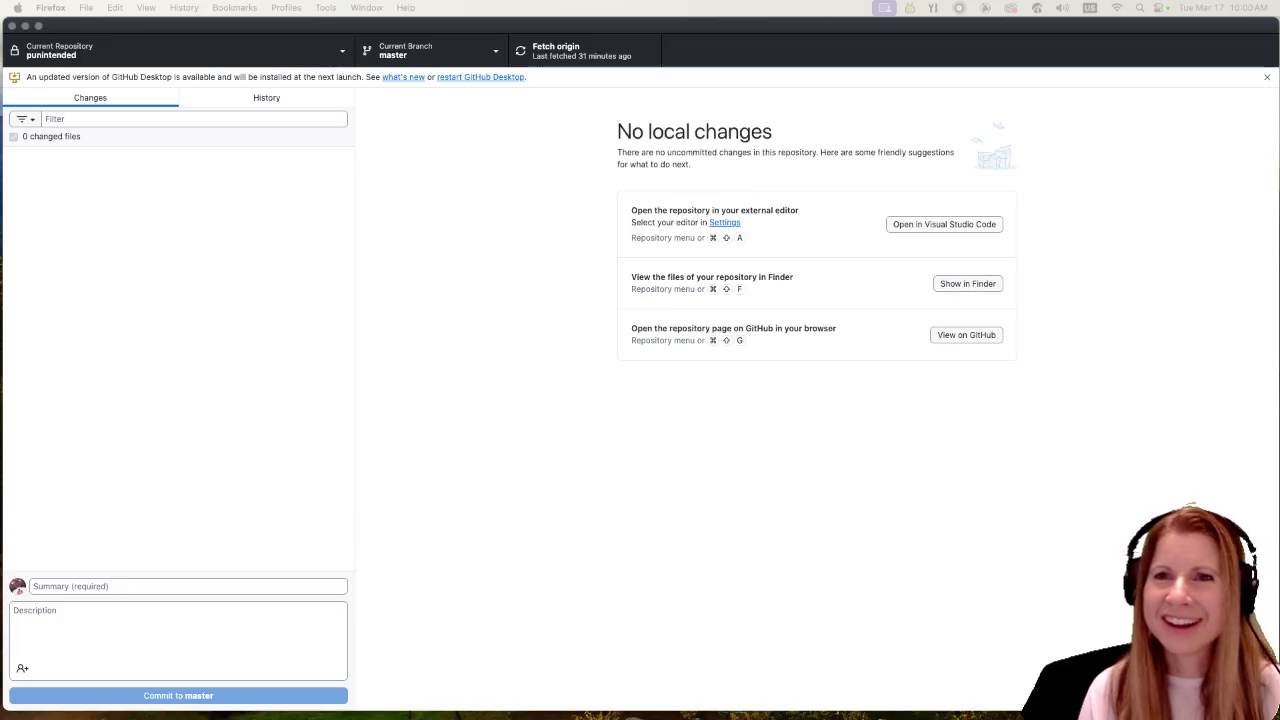
double_click(869, 40)
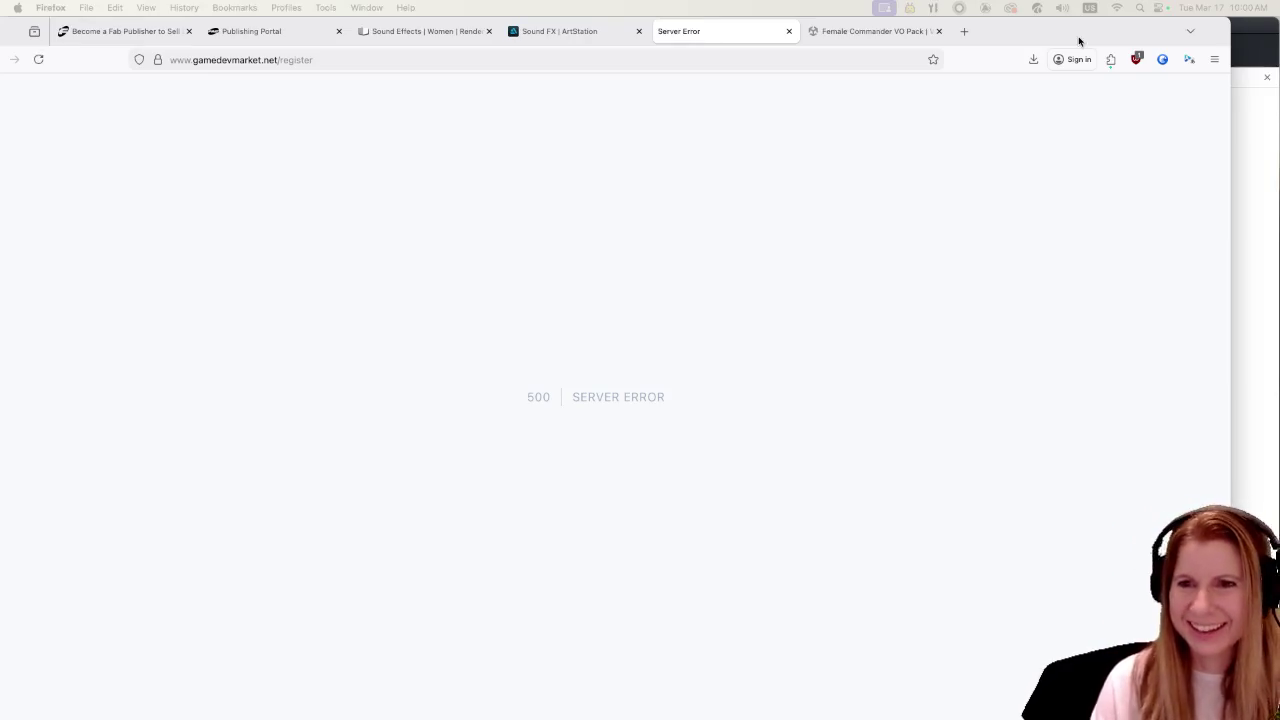
mouse_move(1079, 40)
mouse_down()
mouse_move(1097, 40)
mouse_move(1080, 46)
mouse_up()
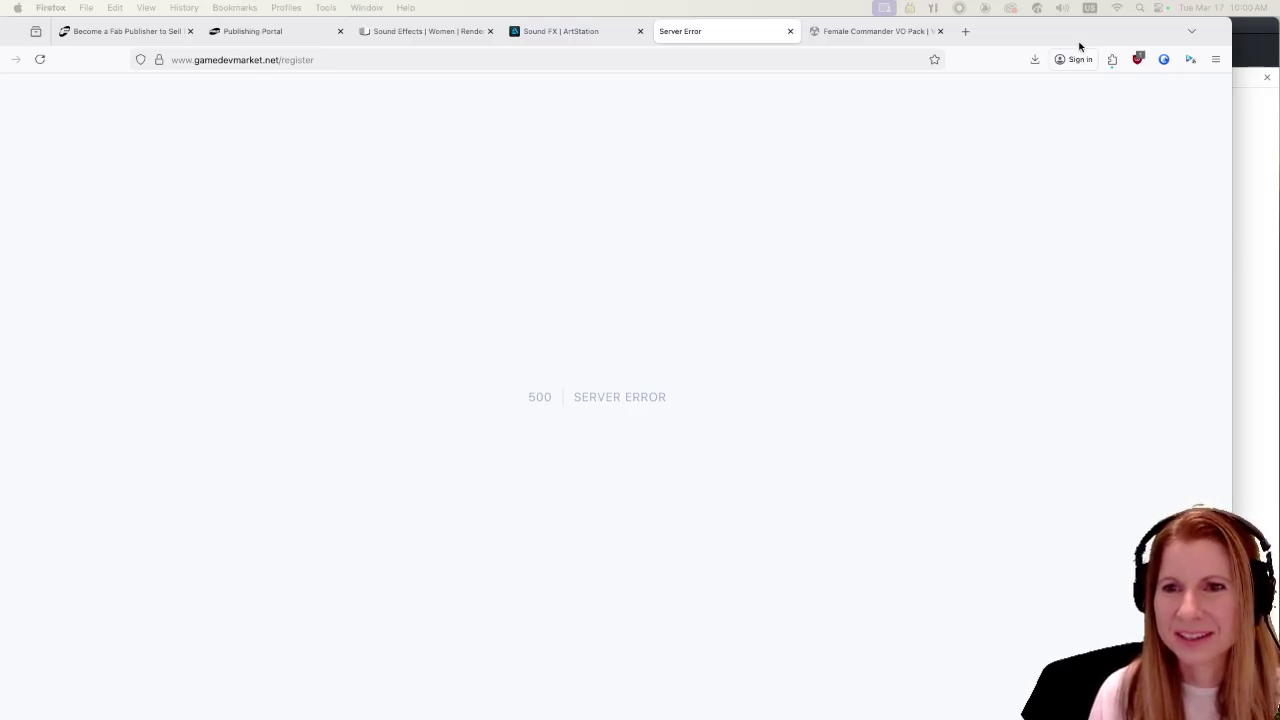
key(super+m)
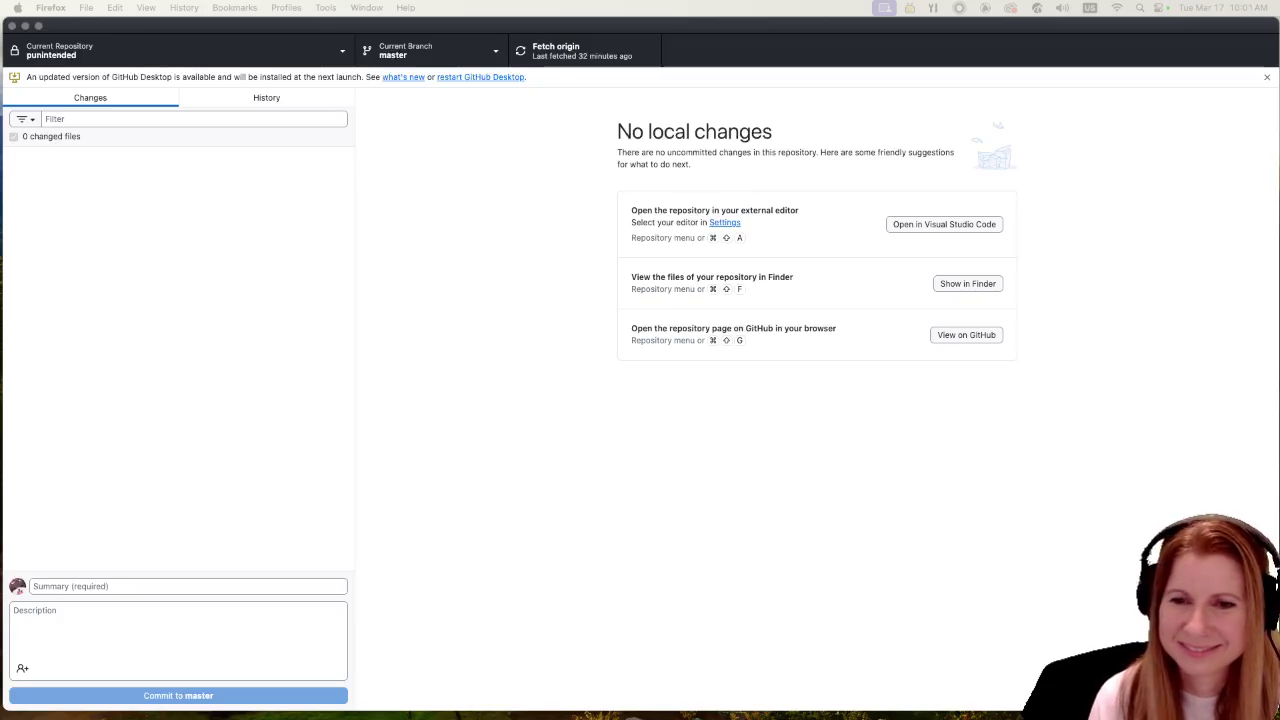
- Fetch origin for the punintended repository using the Cmd+Shift+T shortcut
key(super+shift+t)
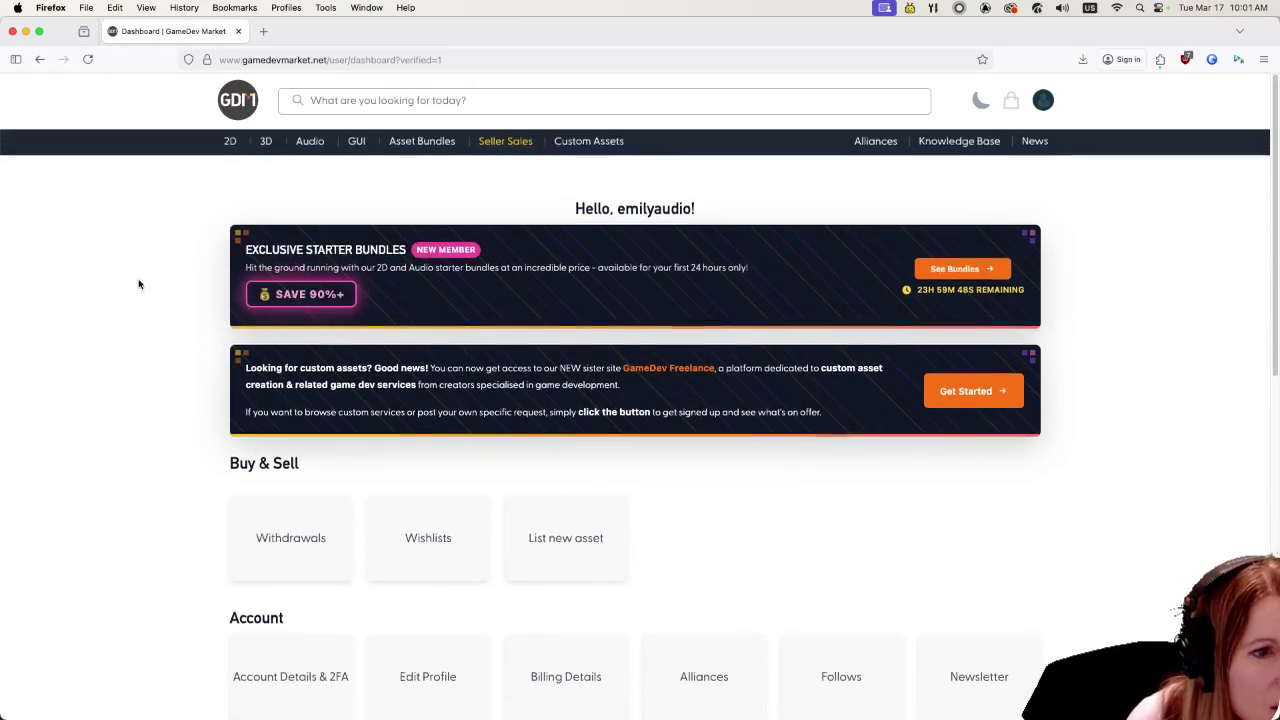
- Open the blank 'List an Asset - Step 1: Basic Details' form from the List new asset card
scroll(137, 285, down, 2)
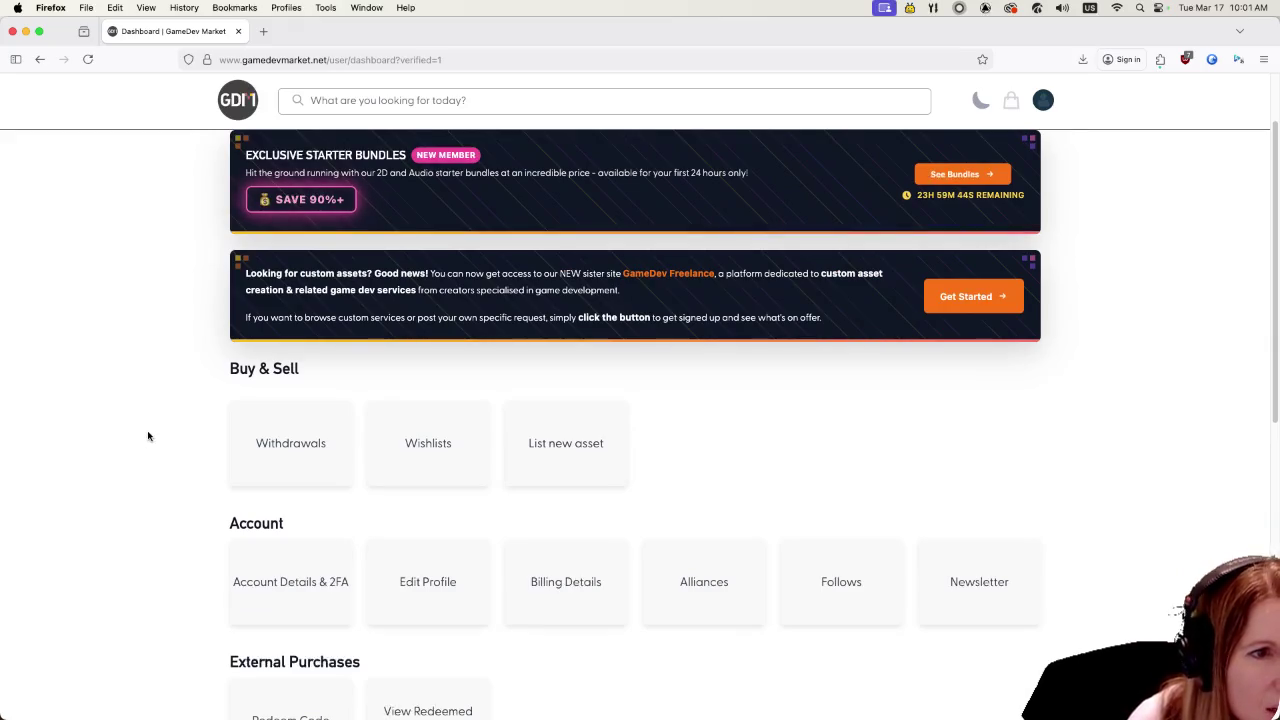
click(569, 458)
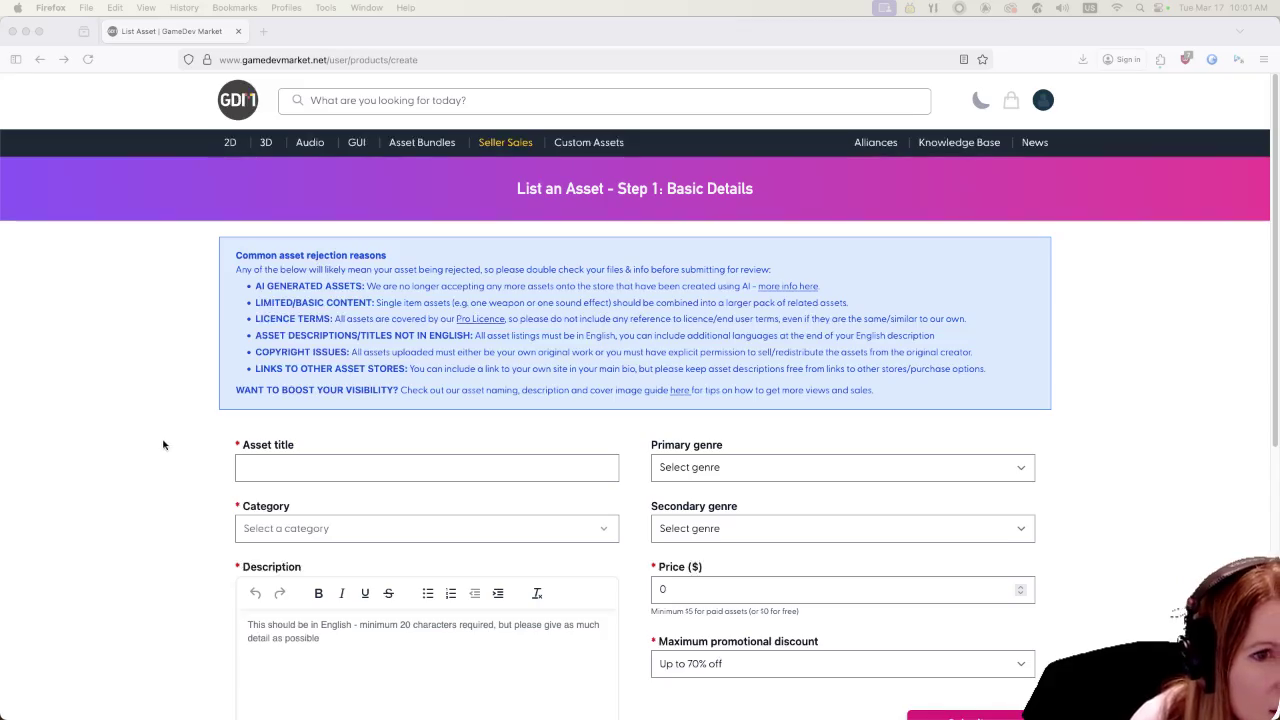
scroll(141, 502, down, 2)
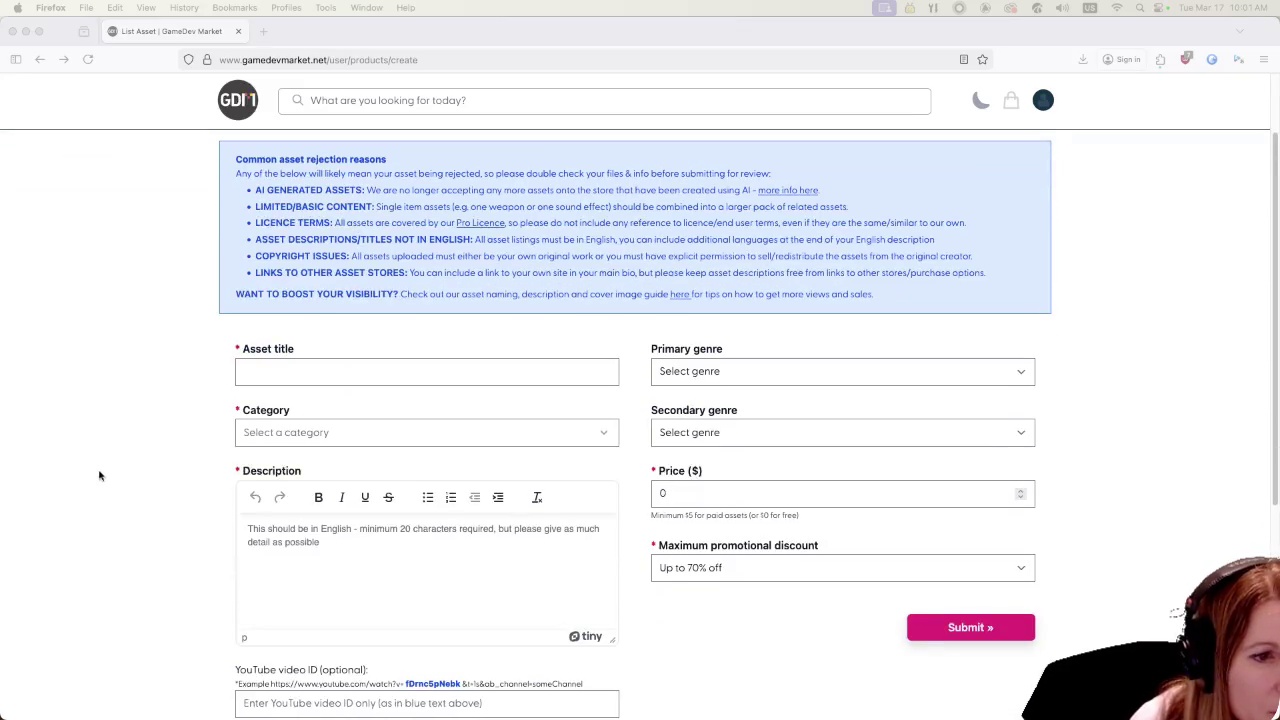
scroll(101, 472, down, 2)
scroll(101, 468, down, 2)
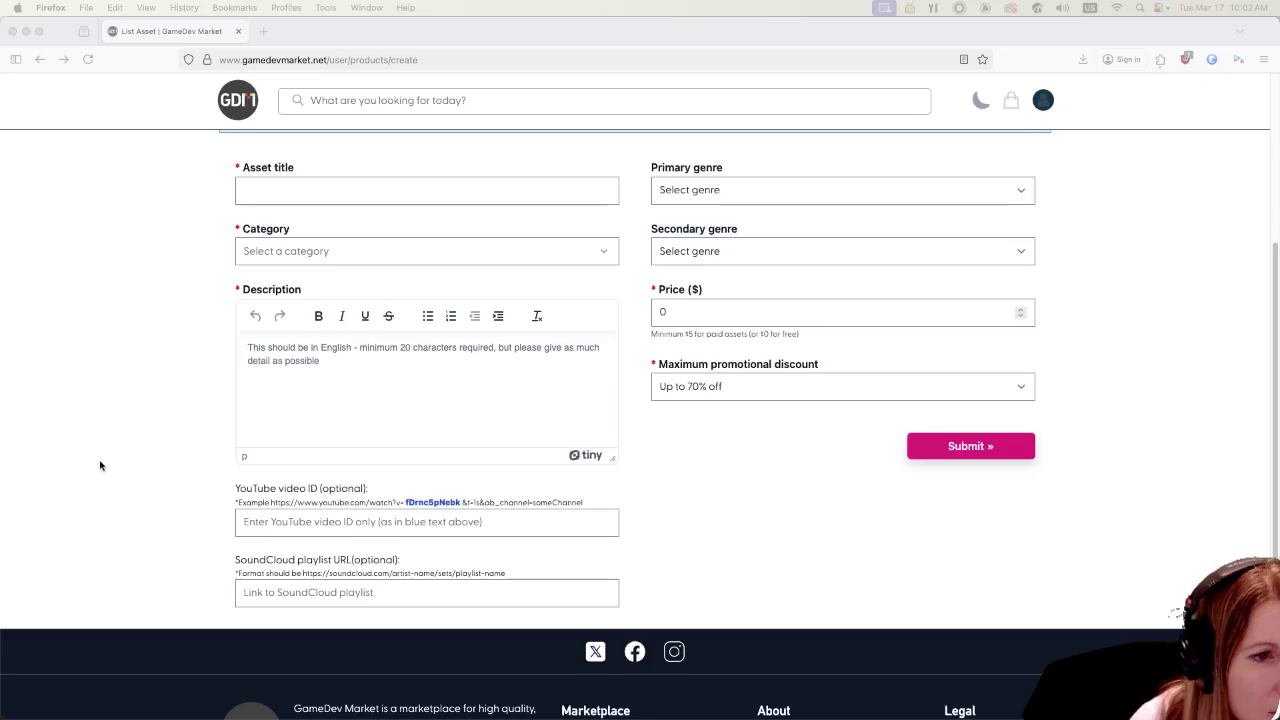
scroll(100, 465, up, 4)
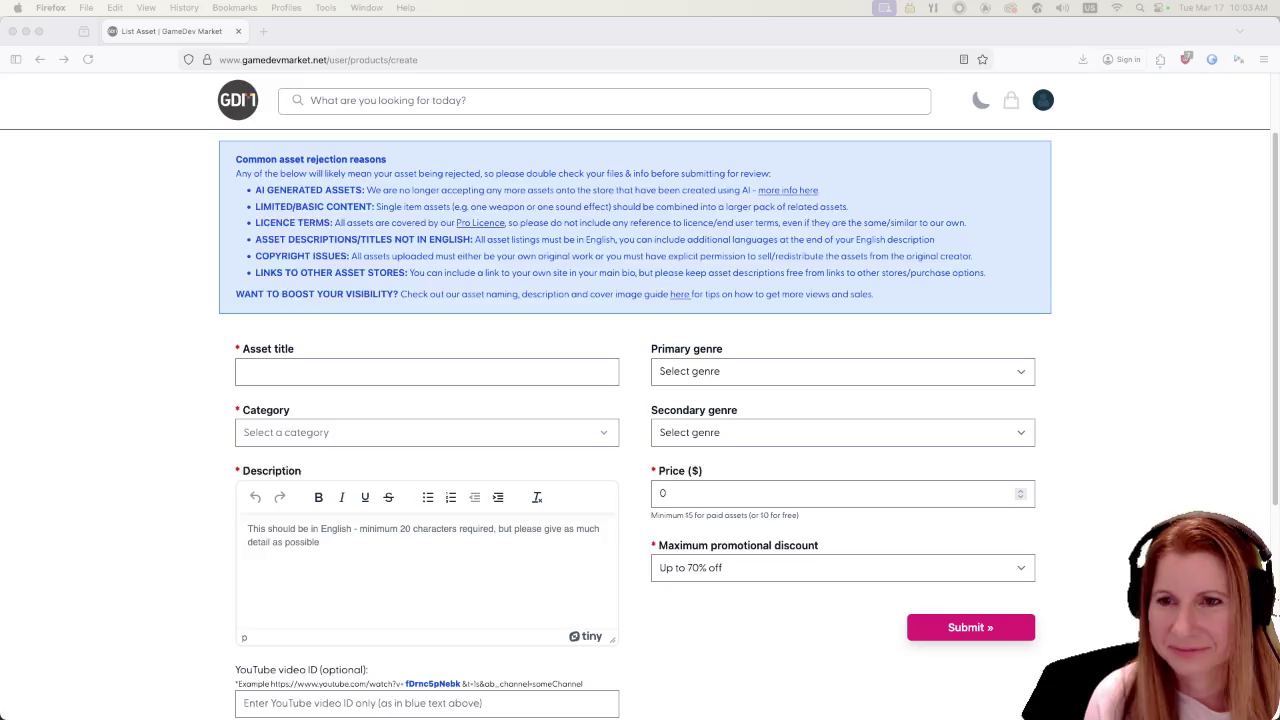
click(119, 352)
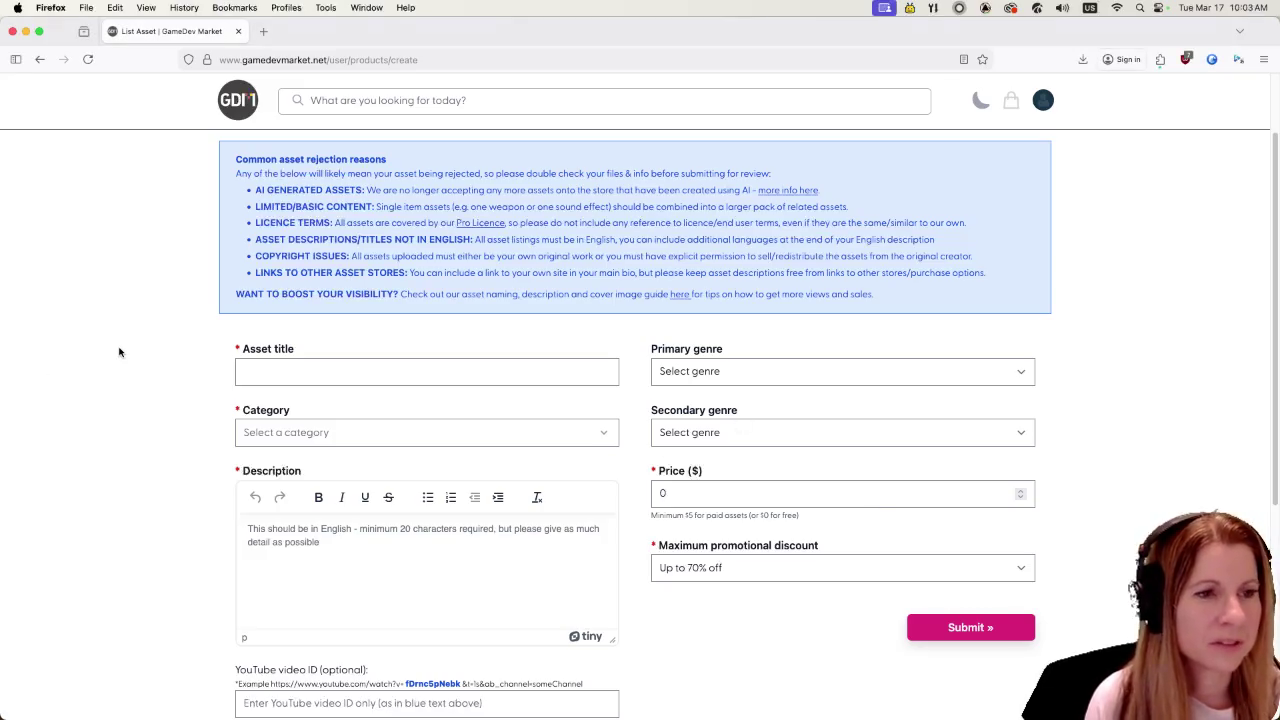
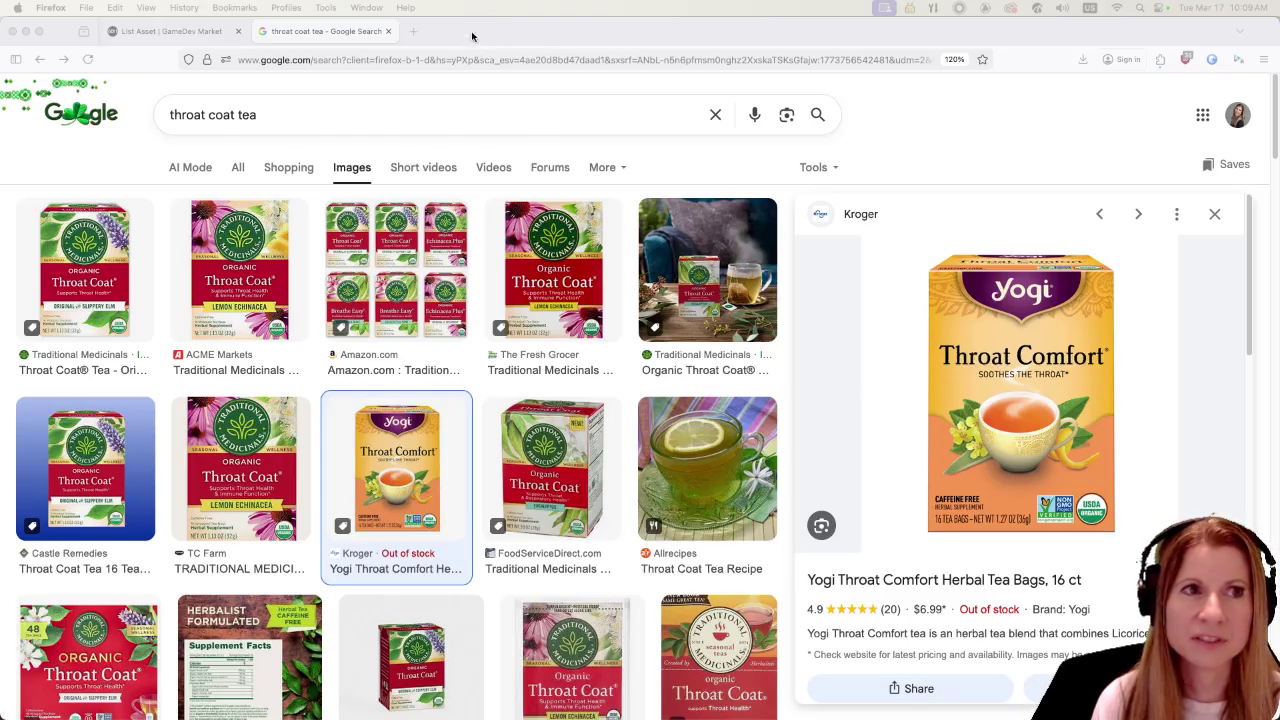
- Close the throat coat tea image search to get back to the GameDev Market listing
click(388, 31)
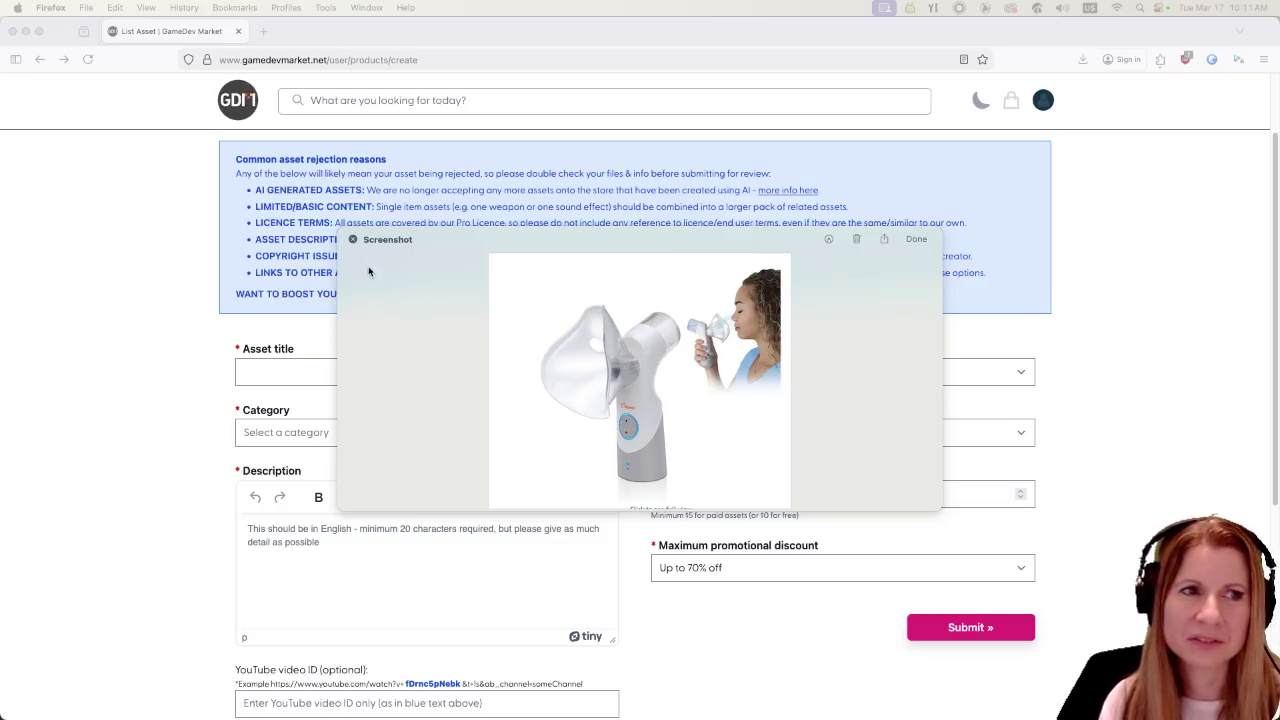
- Dismiss the nebulizer screenshot preview over the blank asset form and switch away from Firefox
click(353, 242)
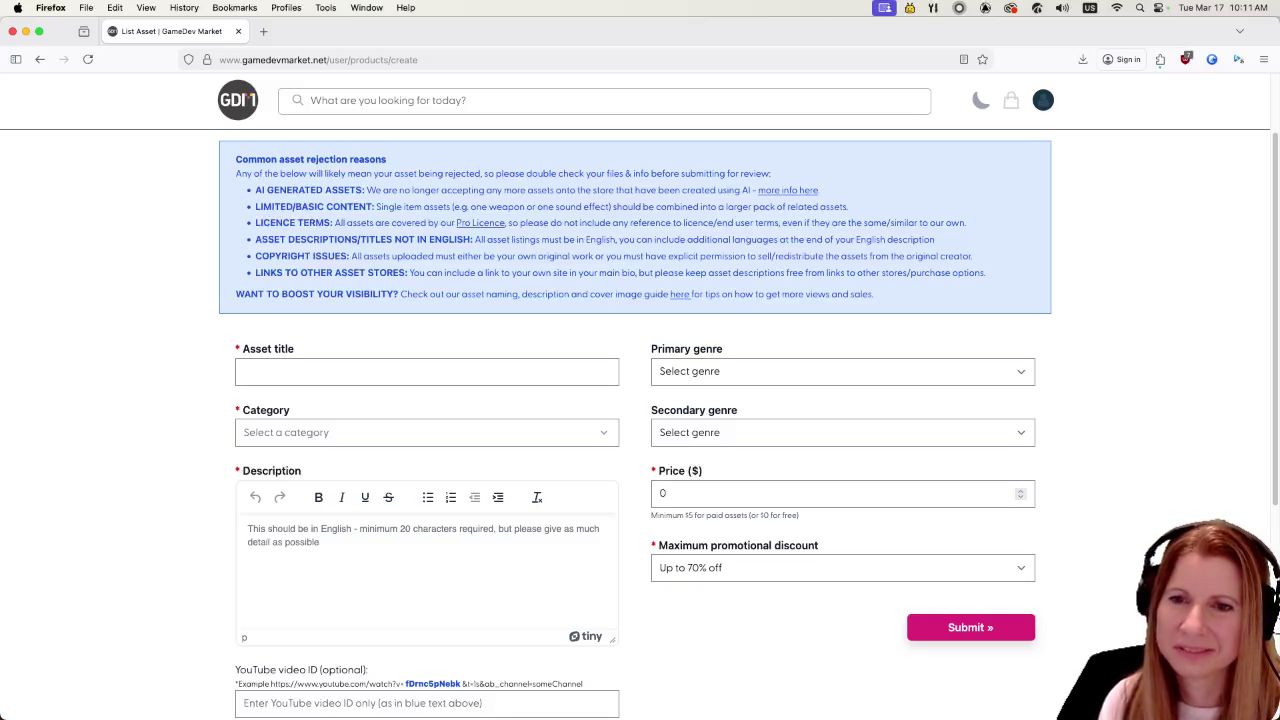
key(super+shift+4)
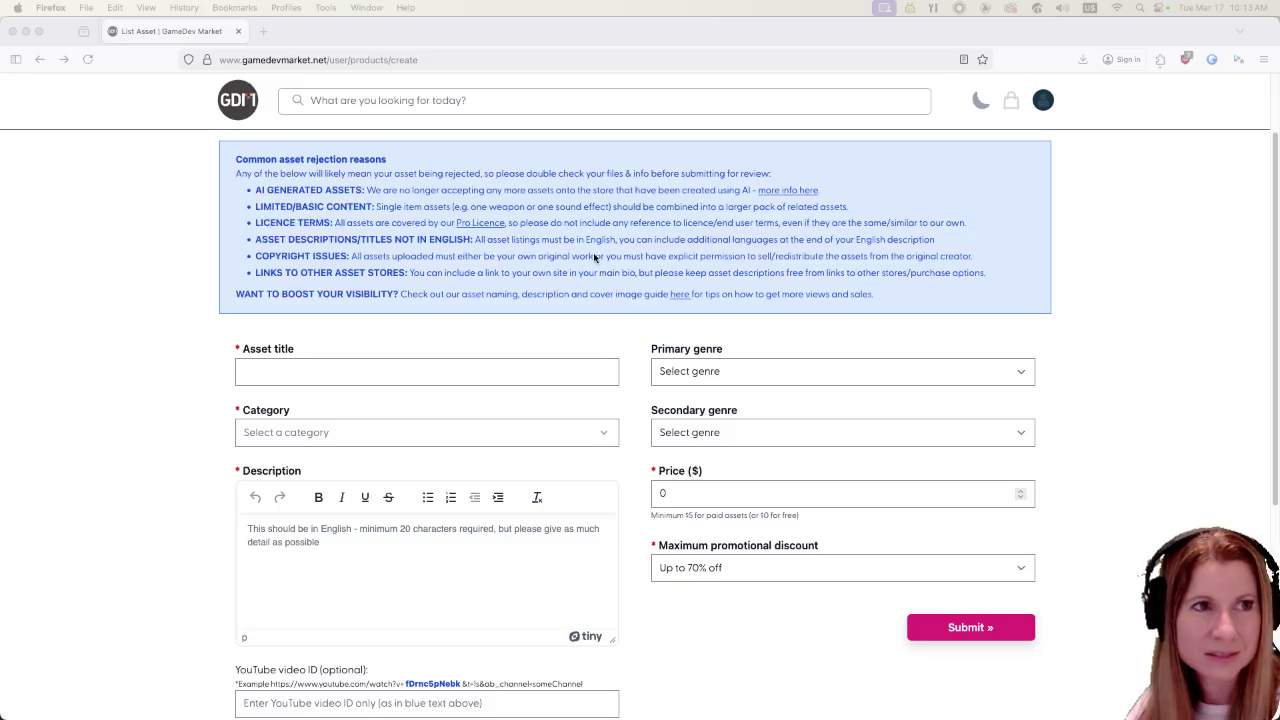
- Move the browser aside and minimize it to return to the Godot record_shop scene
drag(285, 31, 347, 39)
key(super+m)
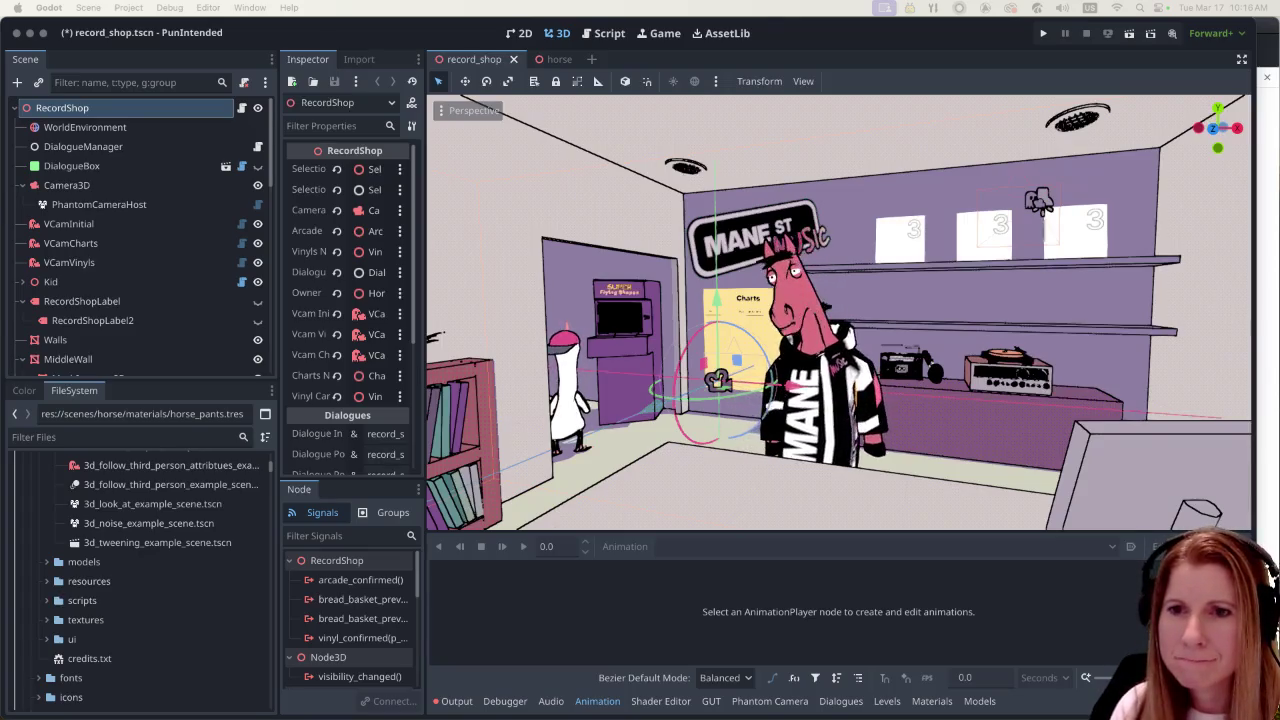
- Open PunIntended's user:// data folder in Finder from the Project menu
click(128, 8)
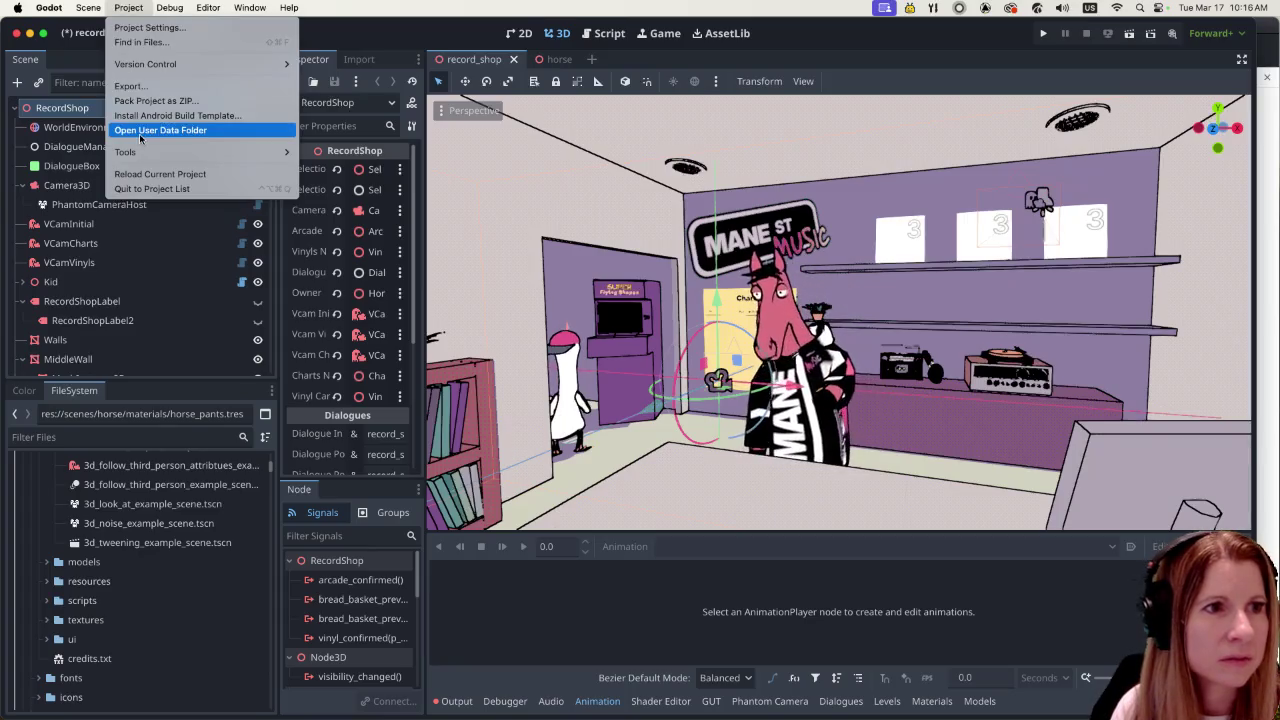
click(140, 131)
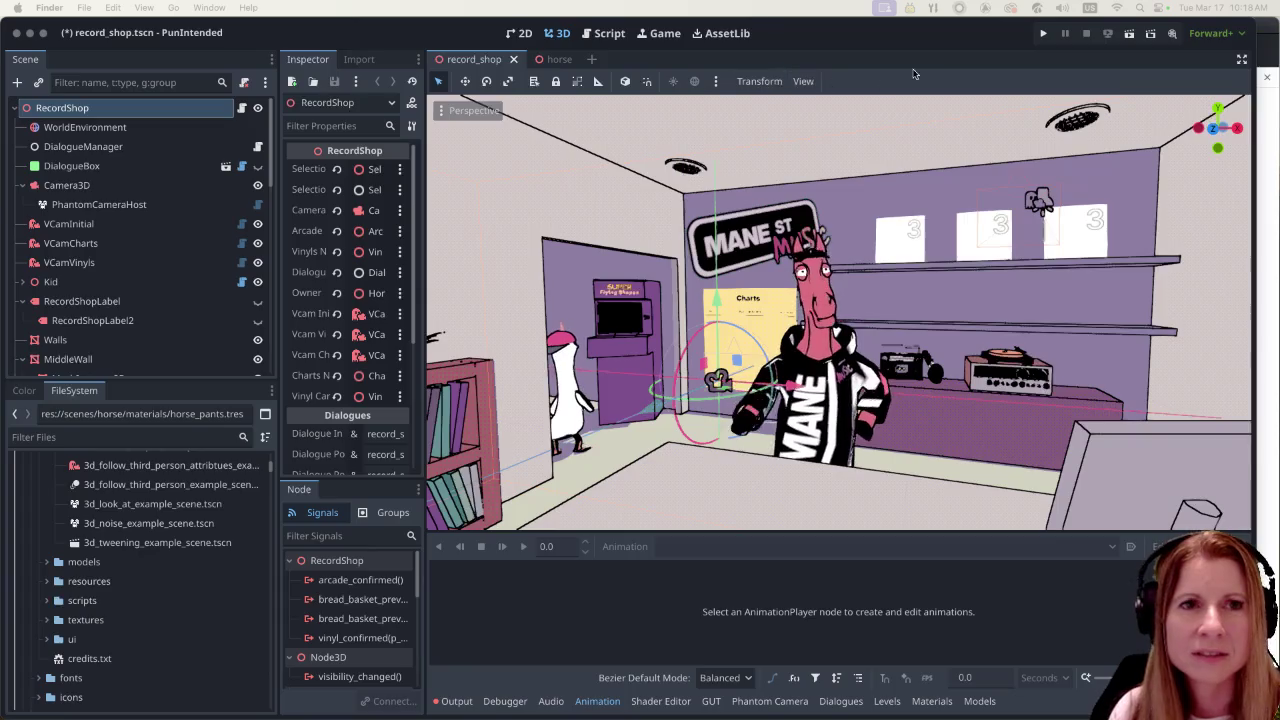
- Return focus to the Godot editor showing record_shop.tscn with the horse shopkeeper
click(945, 54)
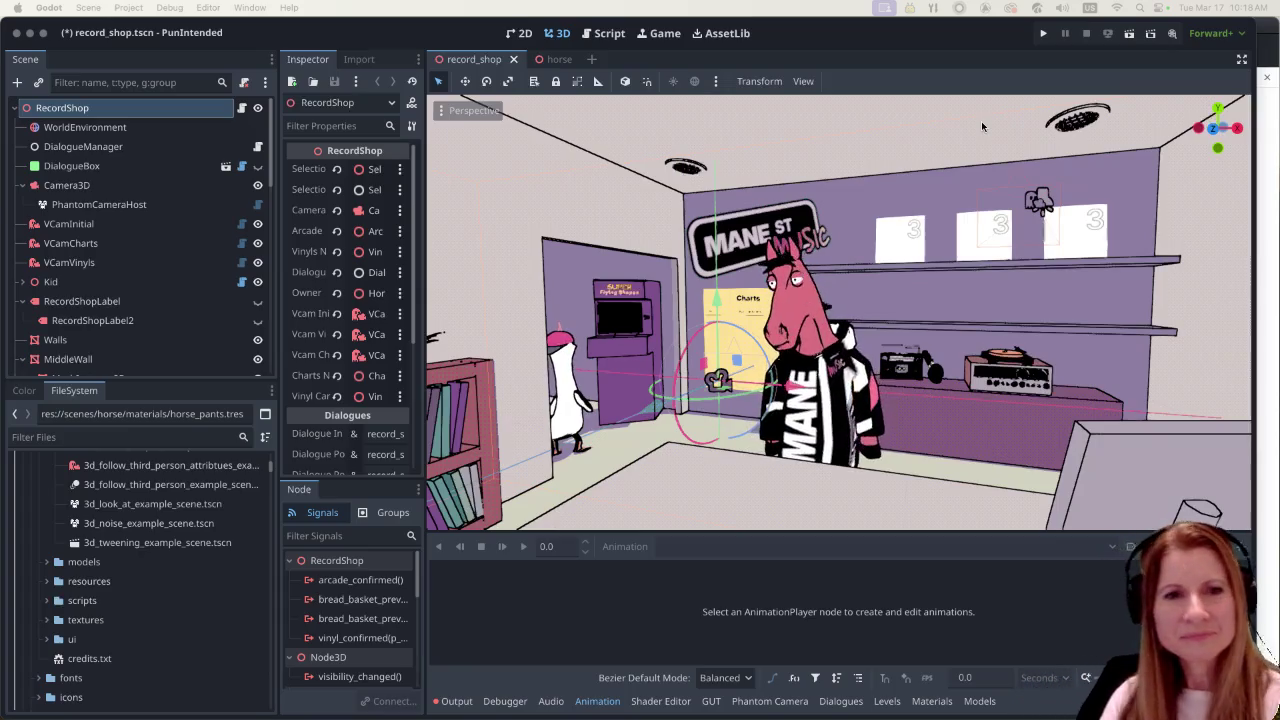
- Save record_shop.tscn, run PunIntended to the Rhythm and Goose title menu, and highlight Play
click(916, 48)
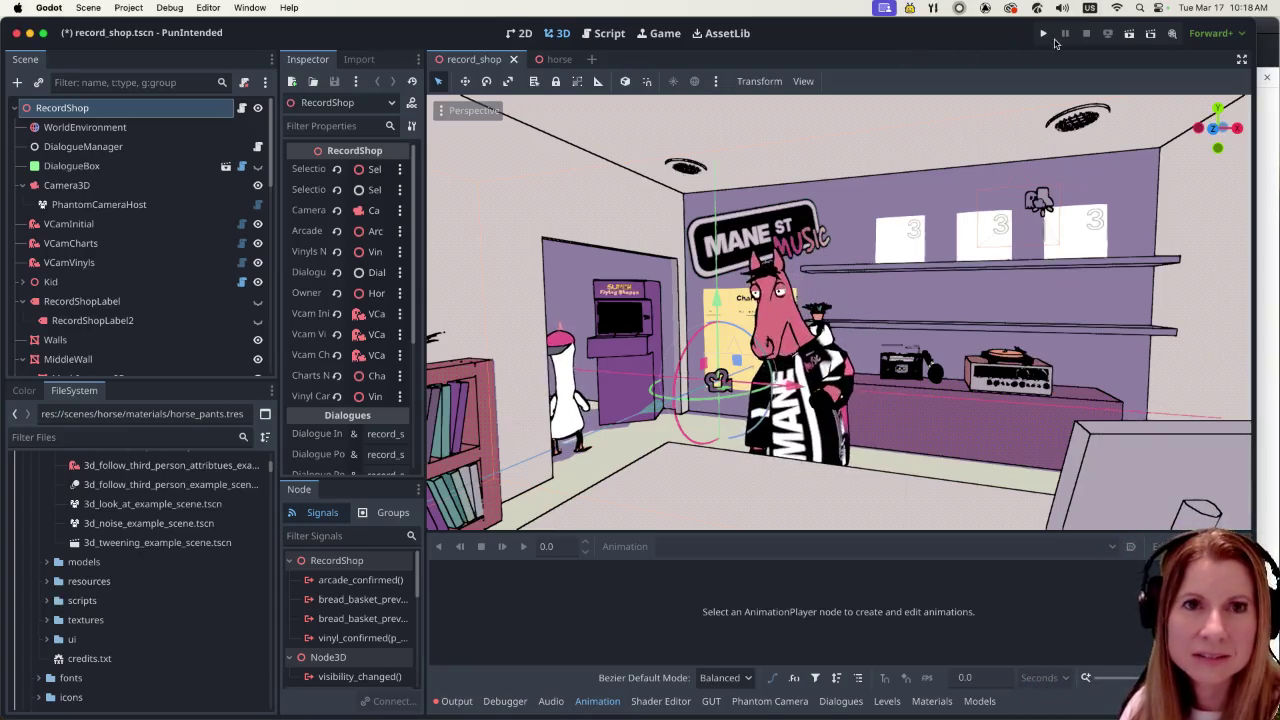
click(1045, 35)
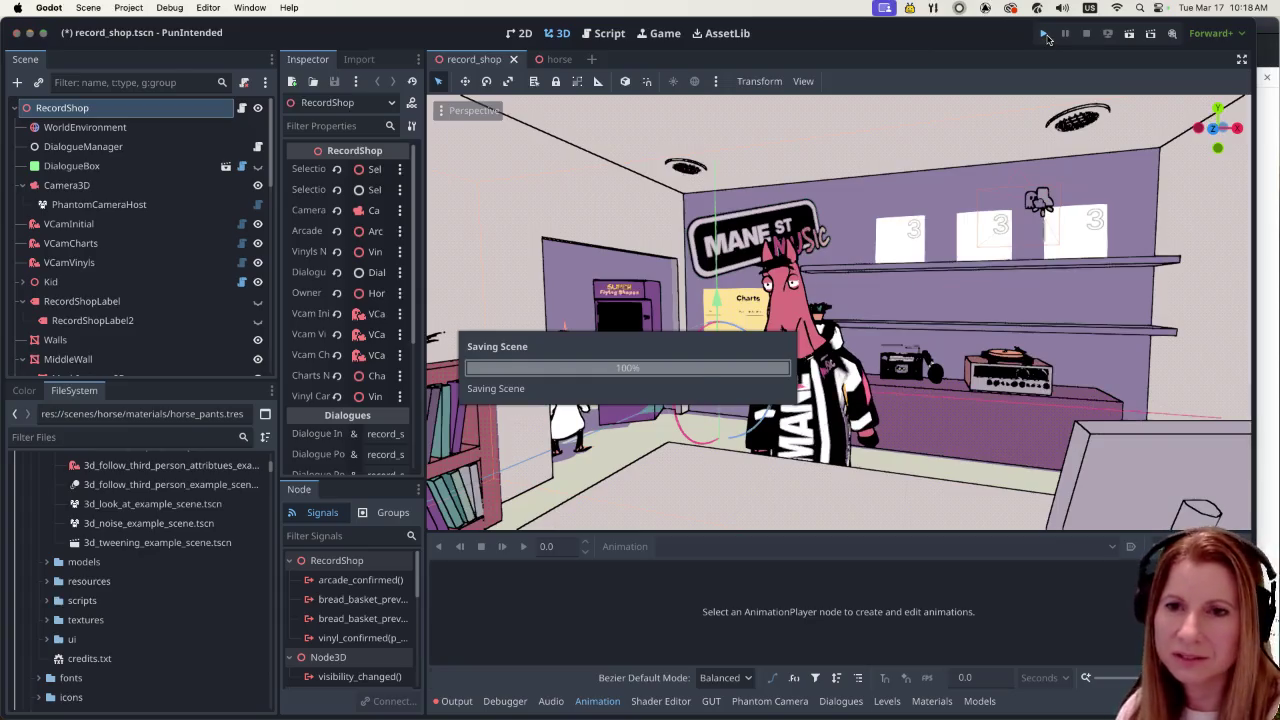
click(1045, 35)
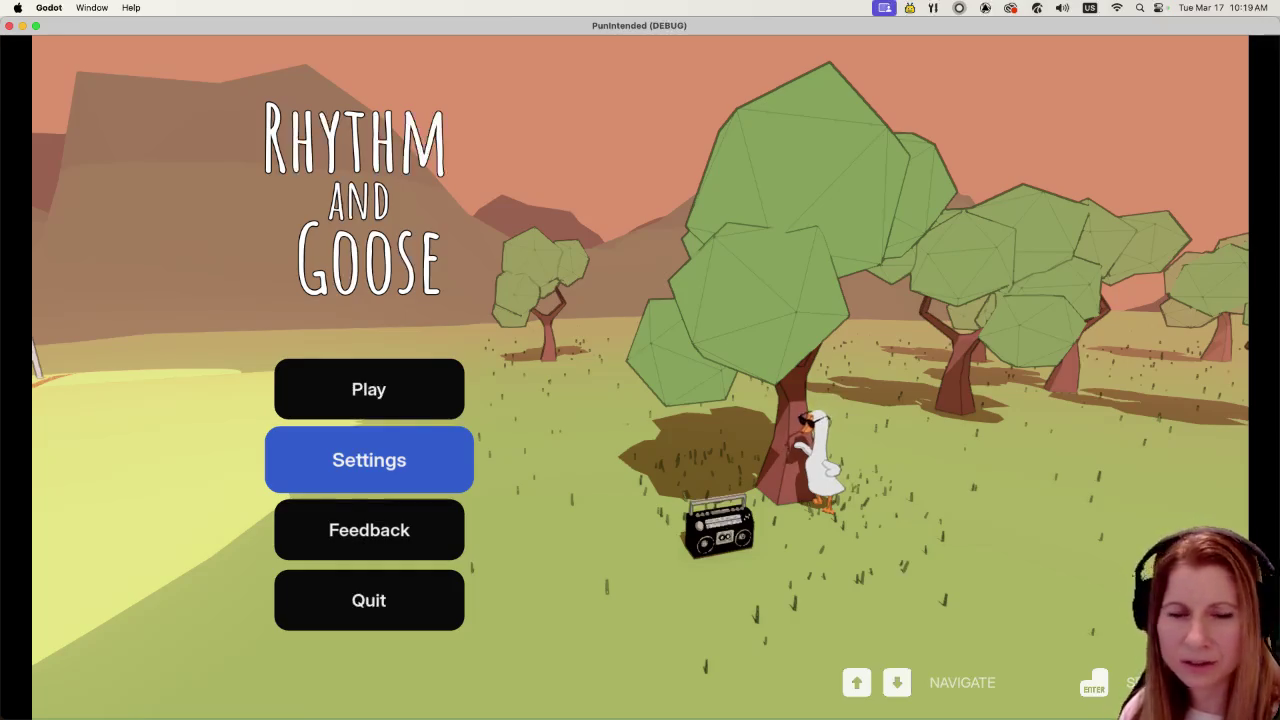
key(Up)
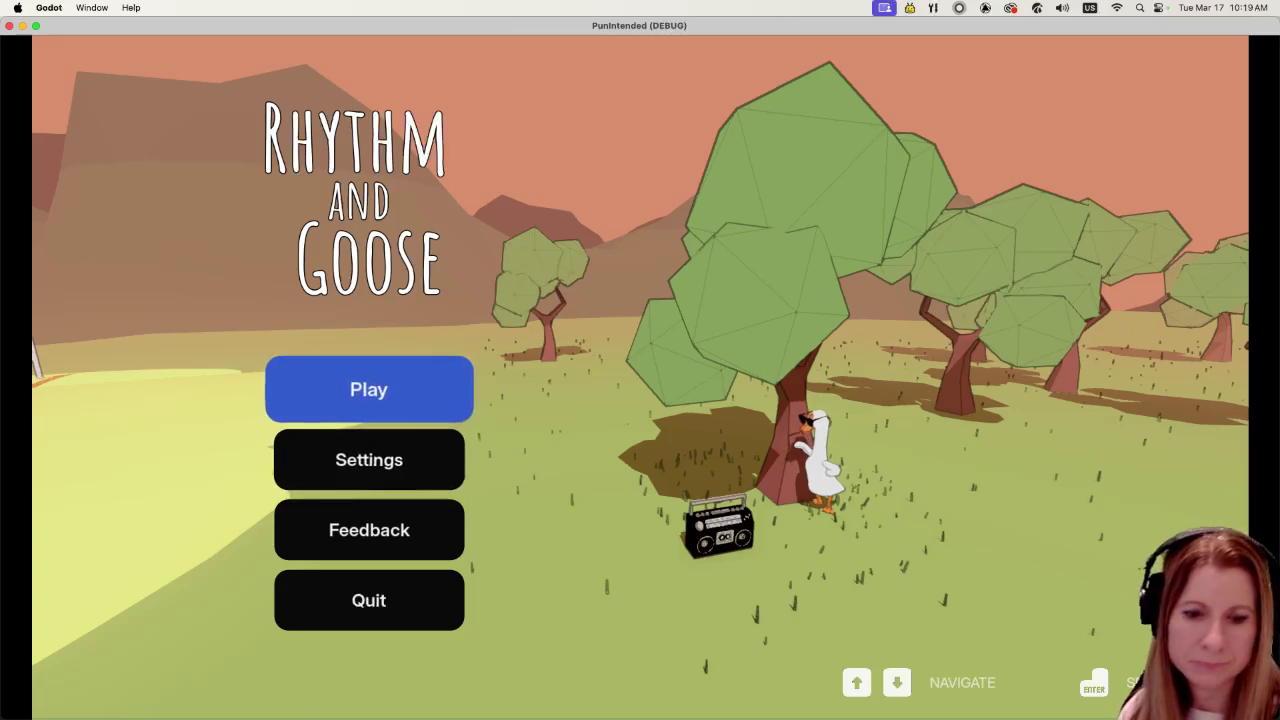
- Start the game from the main menu to reach Charlie's greeting in the record shop
key(Return)
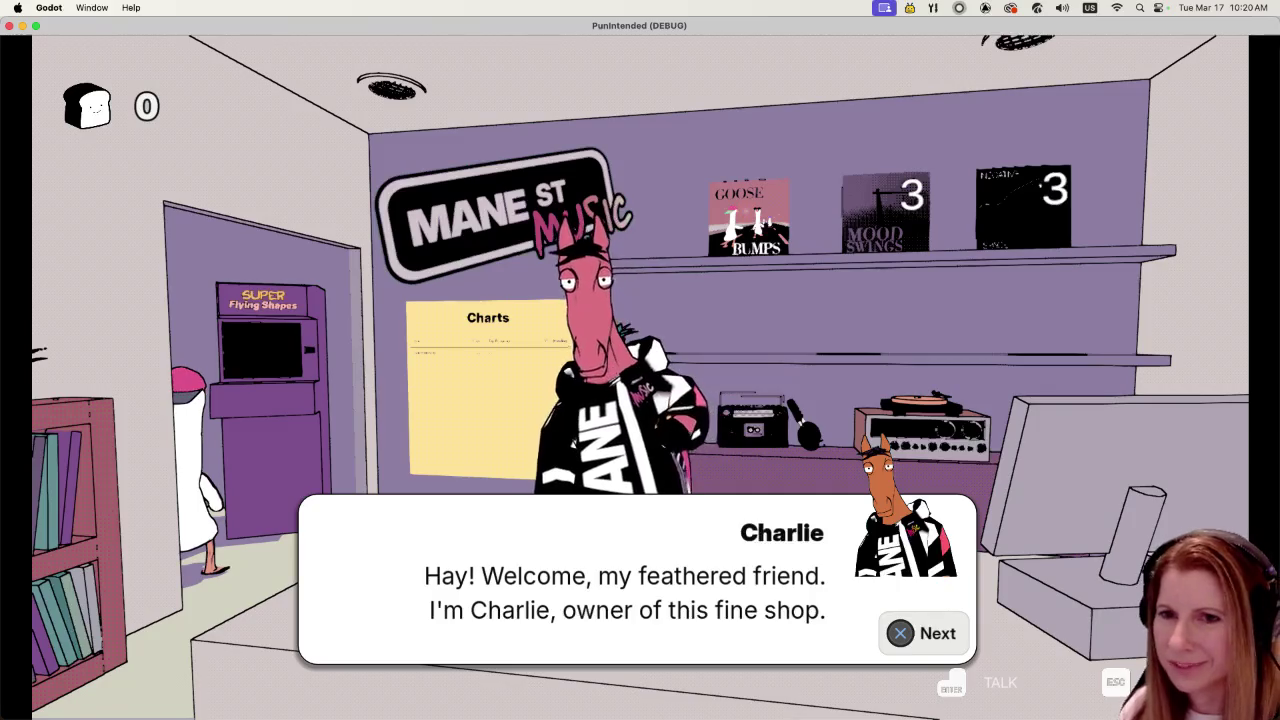
- Advance through Charlie and Goostavo's welcome lines, ending with the free-first-record offer
key(Return)
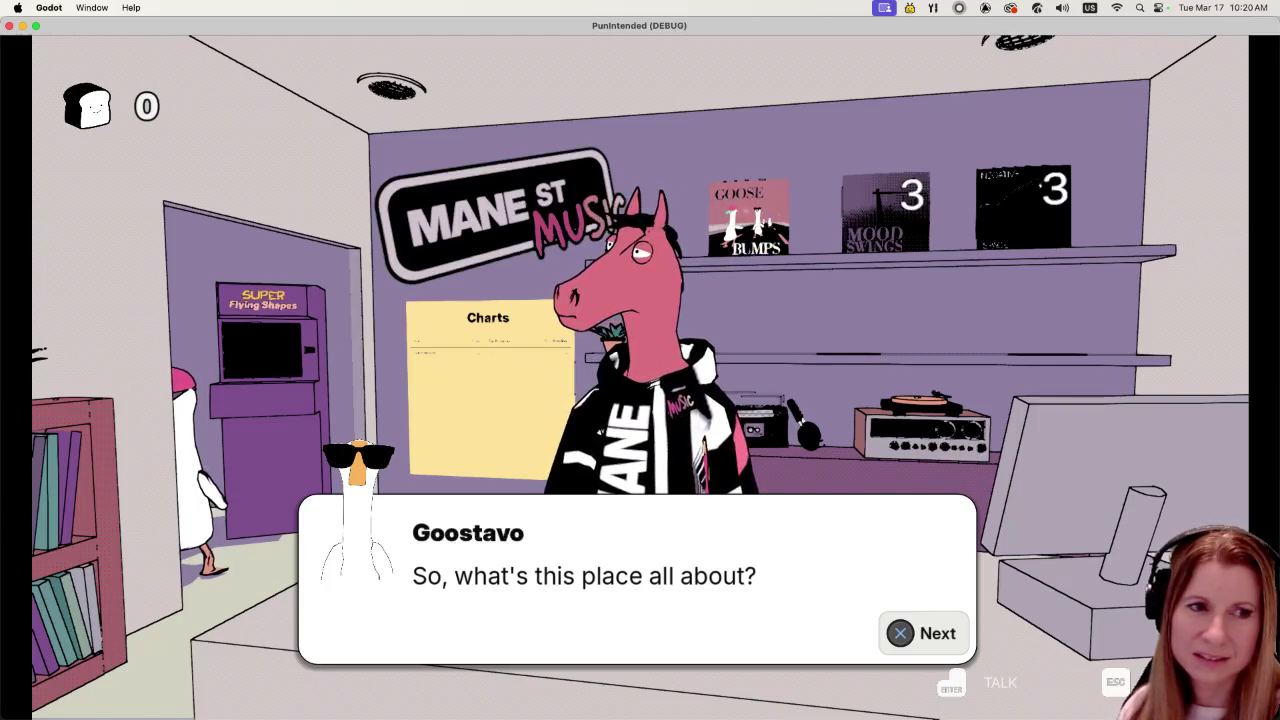
key(Return)
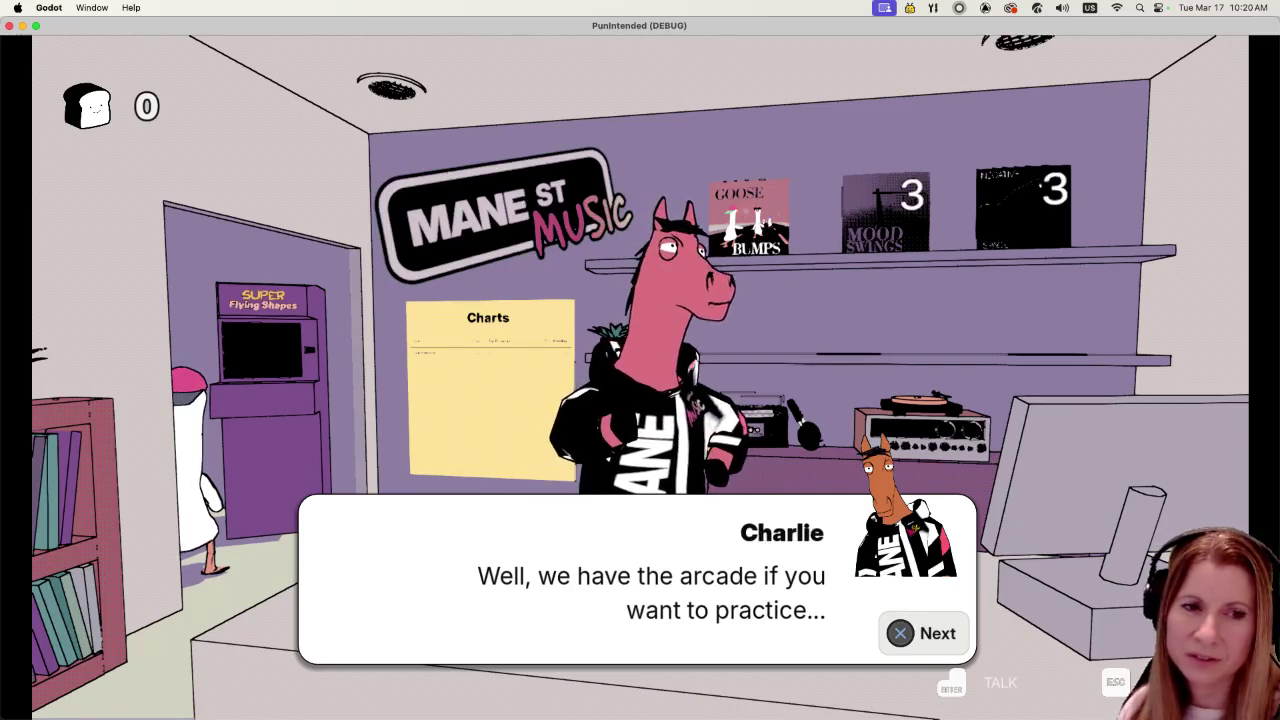
key(Return)
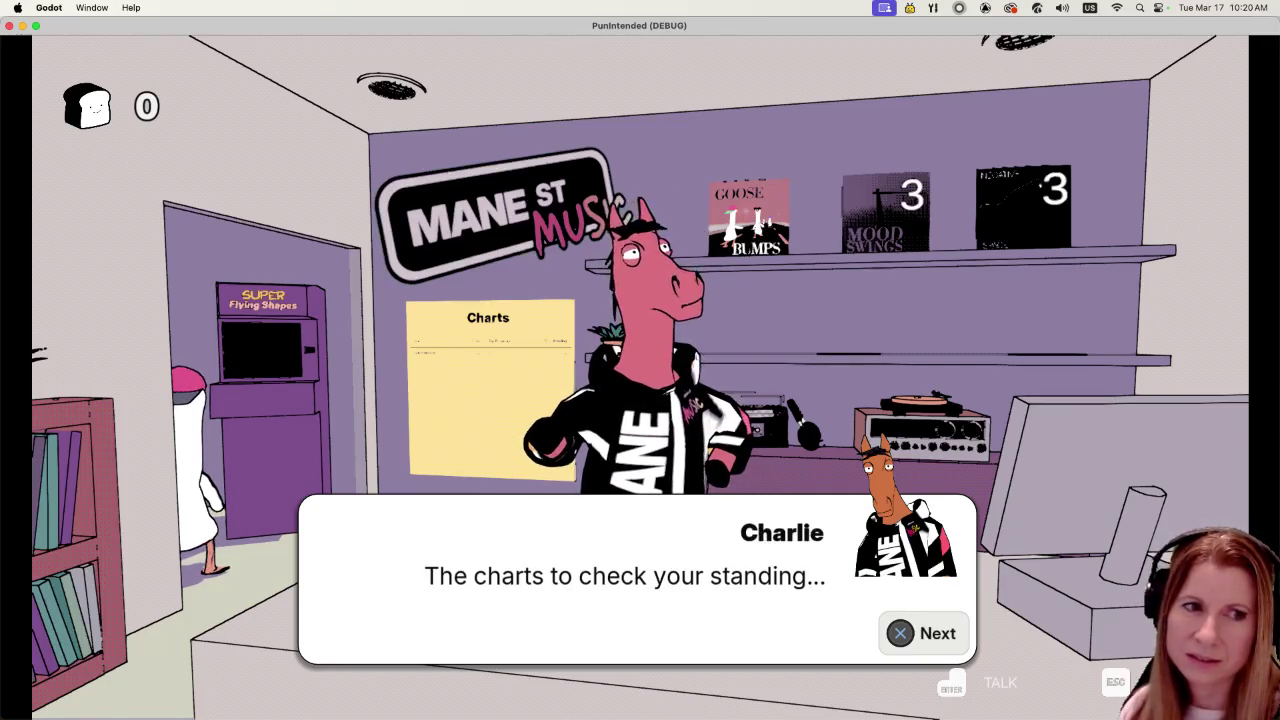
key(Return)
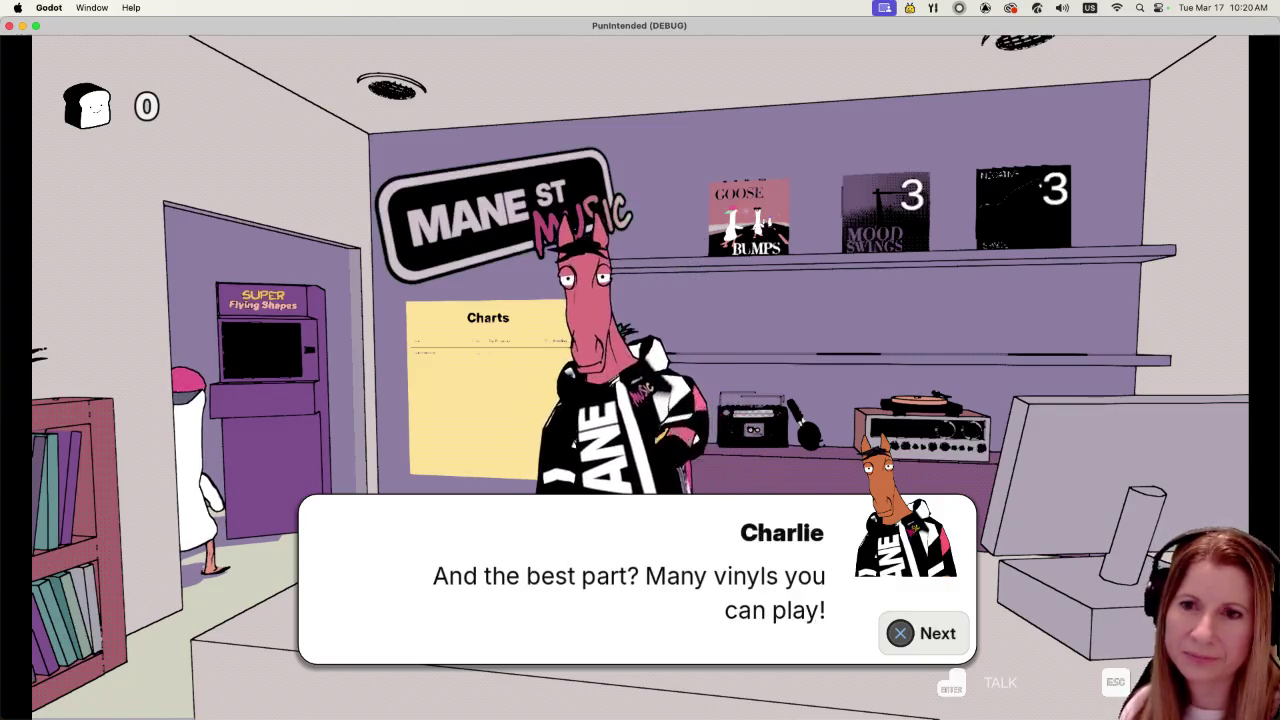
key(Return)
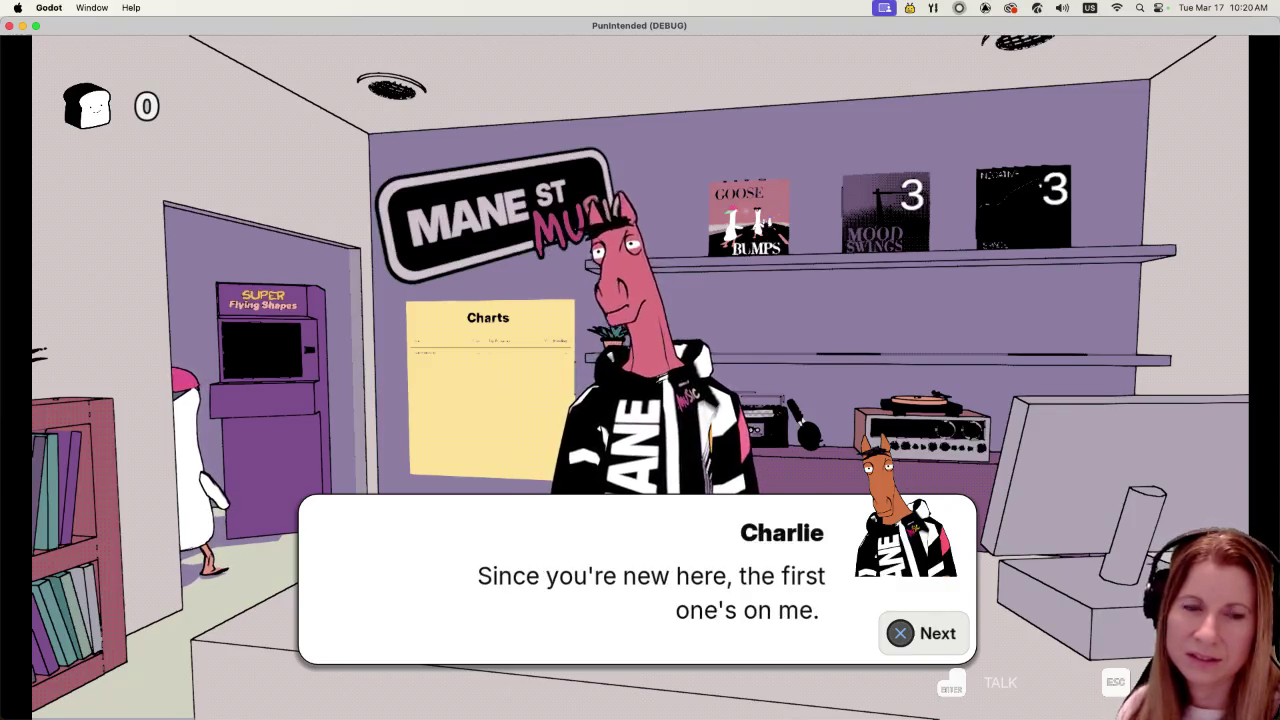
key(Return)
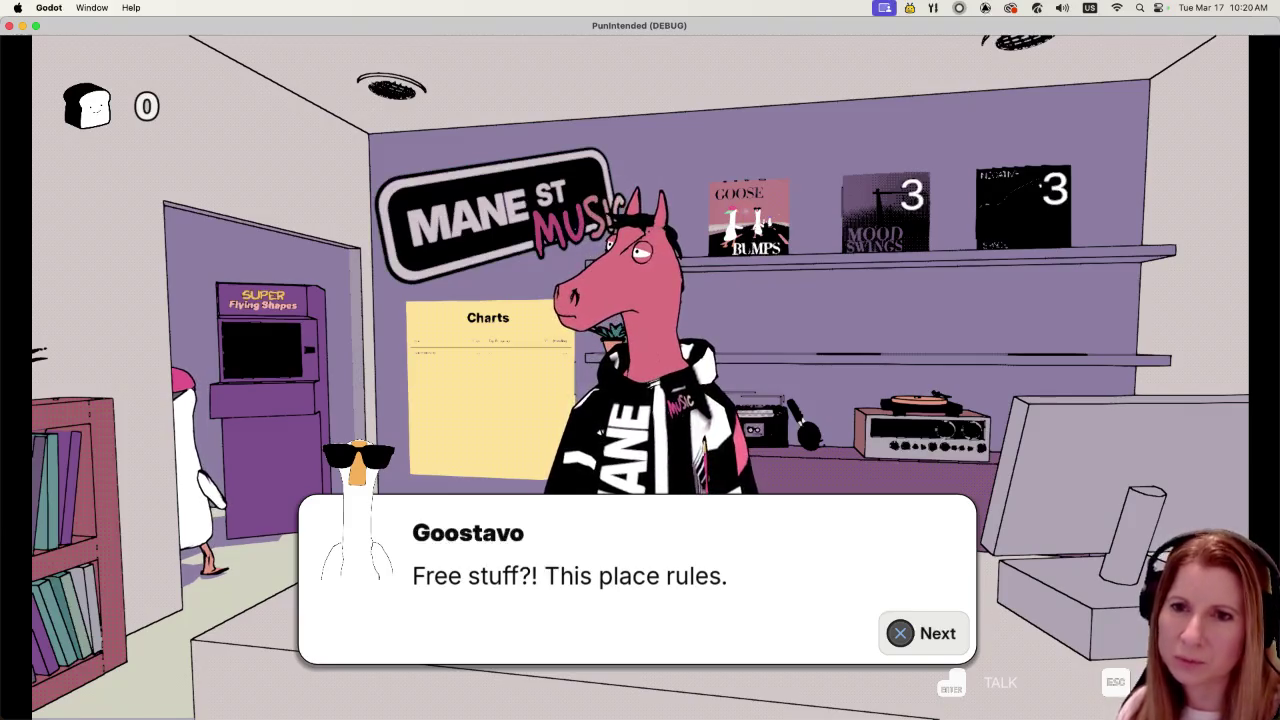
key(Return)
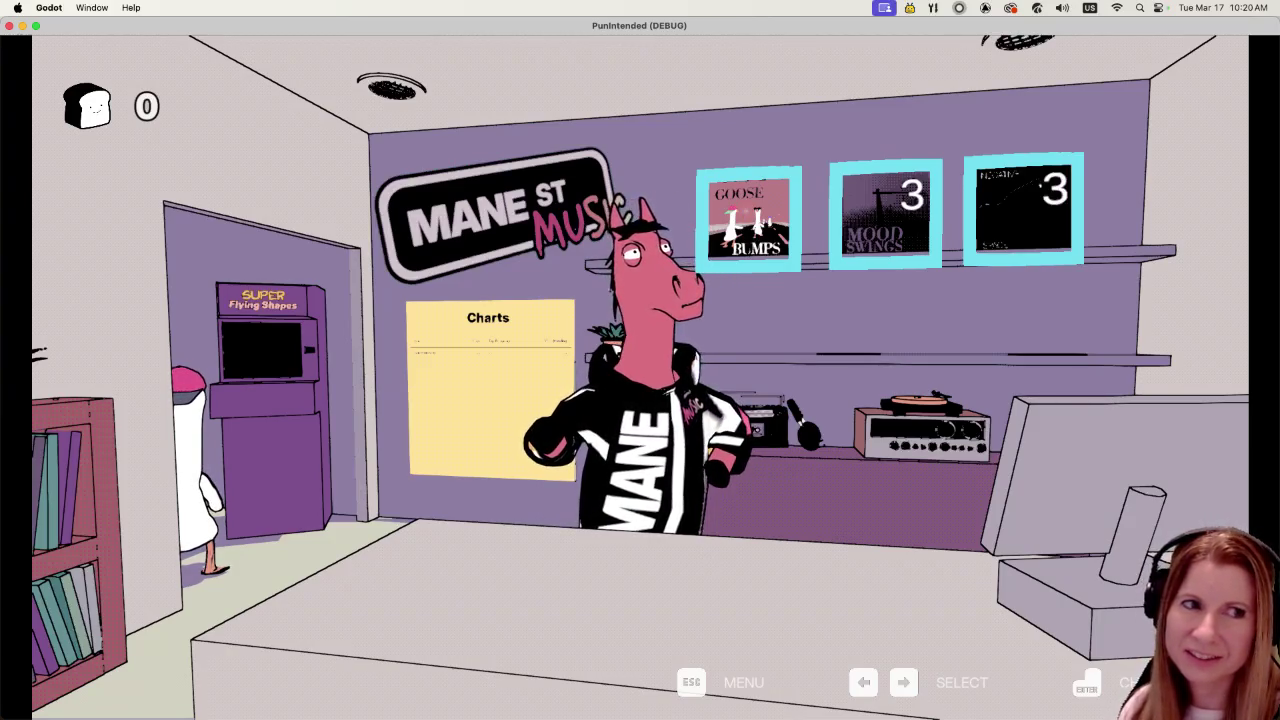
- Cycle the shop selection across Charlie, the Charts board, the records and the arcade cabinet
key(Left)
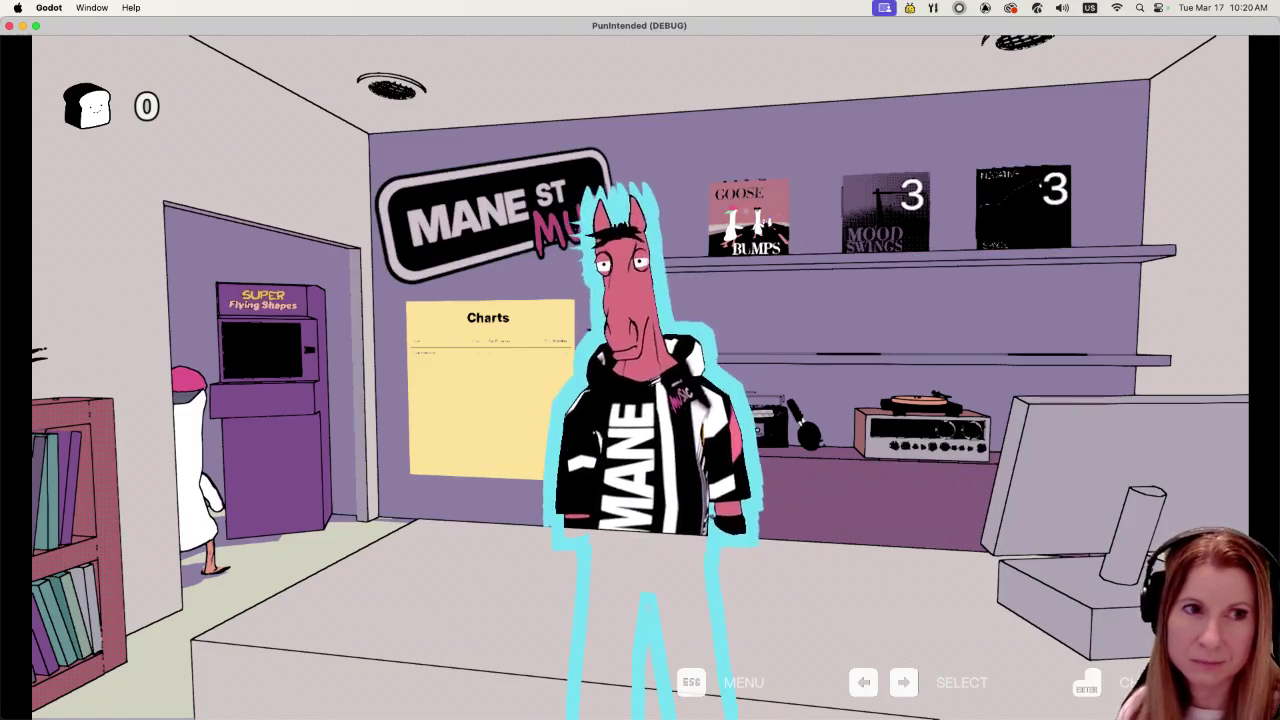
key(Left)
key(Left)
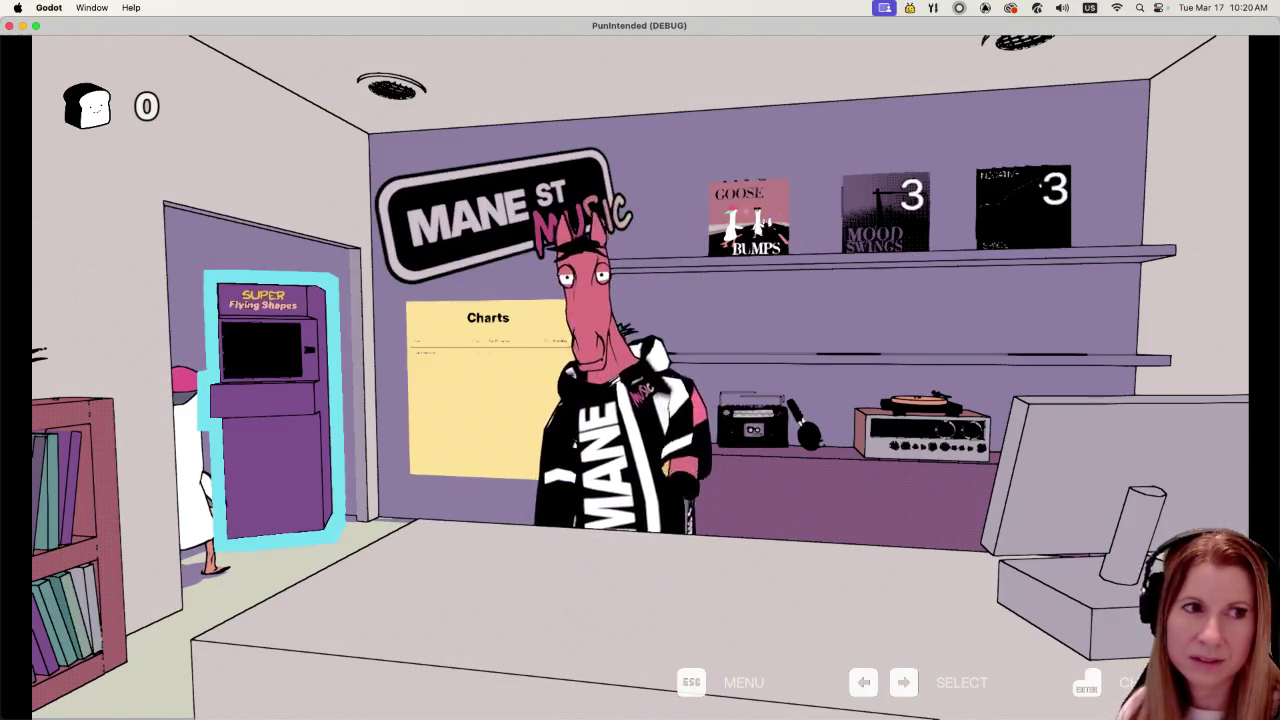
key(Right)
key(Right)
key(Right)
key(Left)
key(Left)
key(Left)
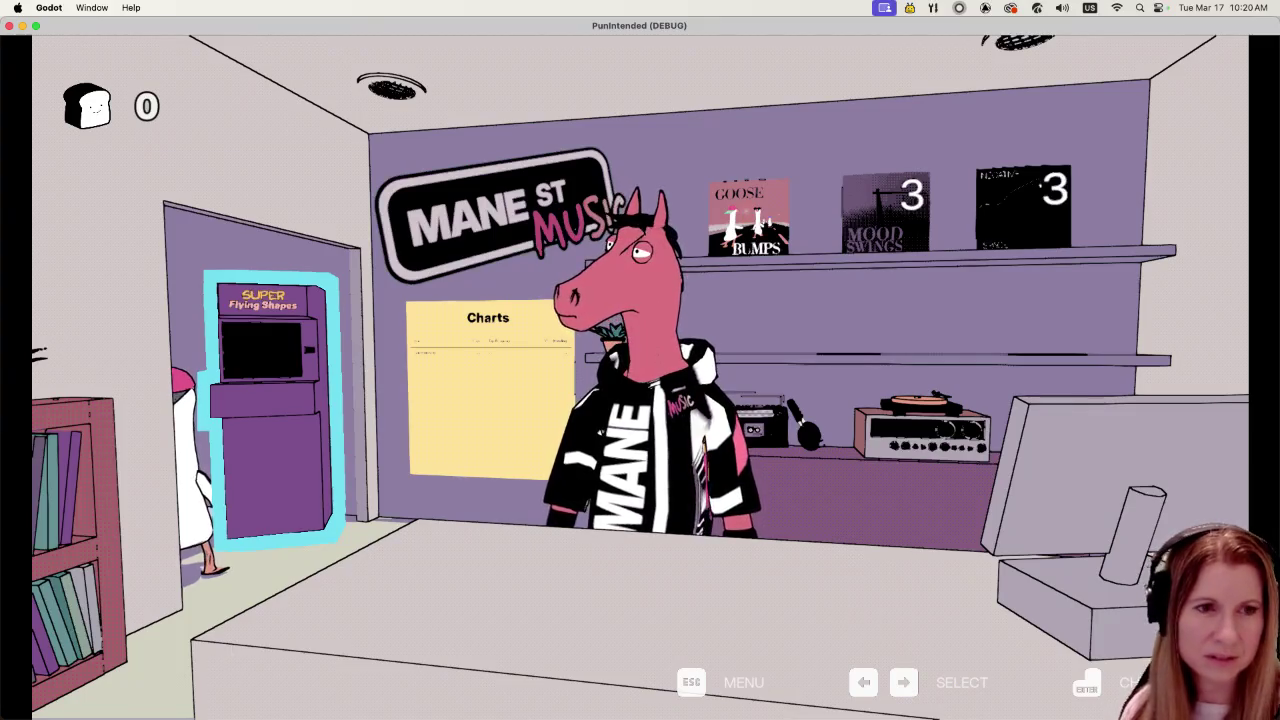
- Lower the game Volume from 40% to 30% in the pause menu's Settings
key(Escape)
key(Down)
key(Return)
key(Left)
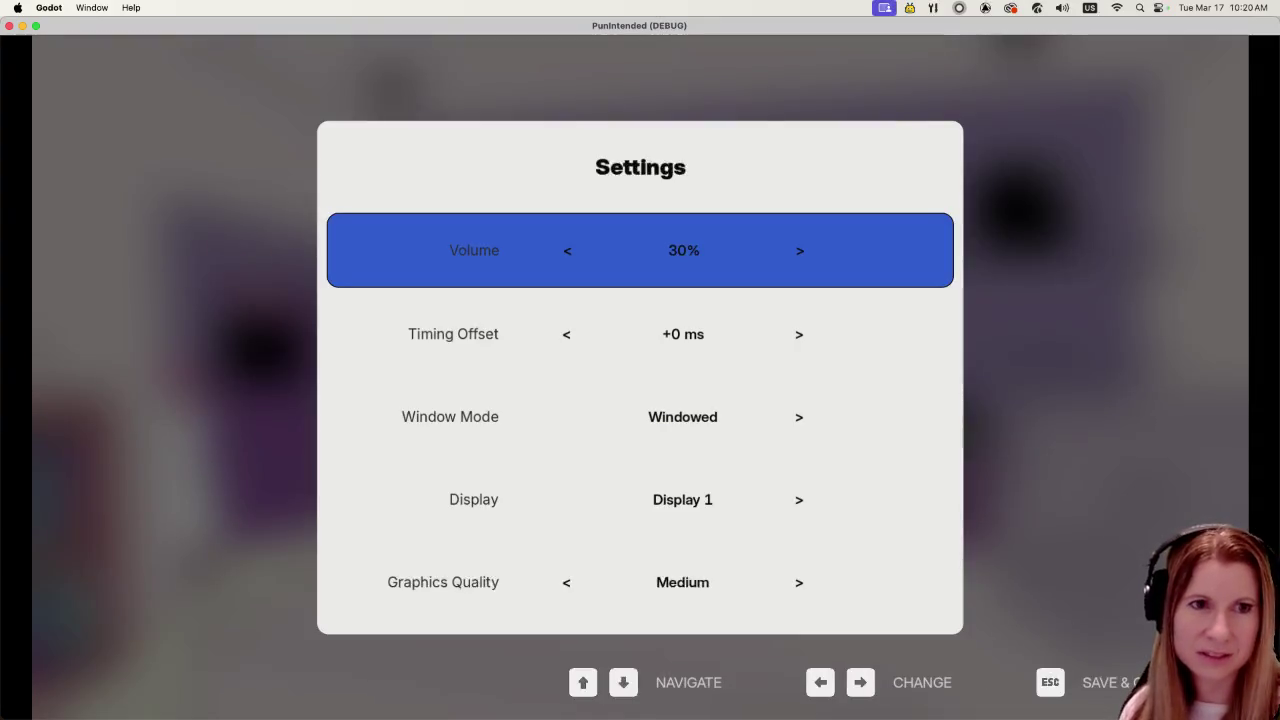
key(Escape)
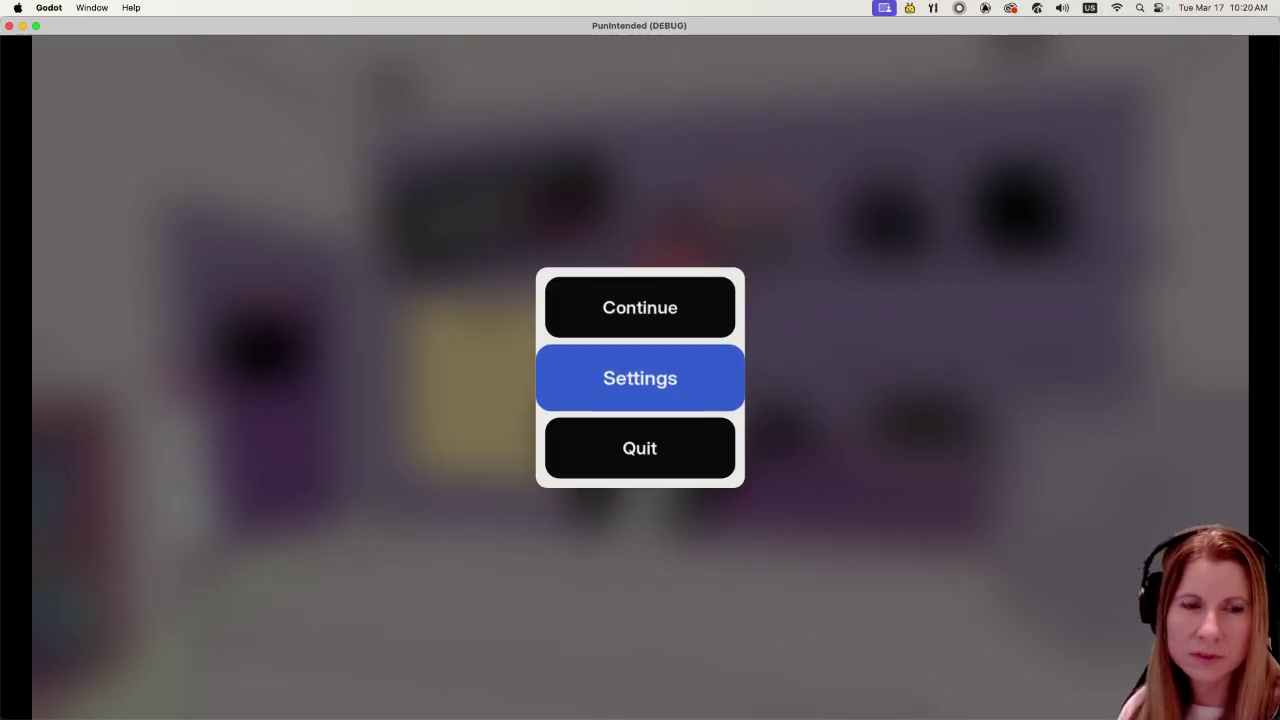
- Resume the game and enter the Super Flying Shapes arcade to start Robin's dialogue
key(Up)
key(Return)
key(Left)
key(Left)
key(Return)
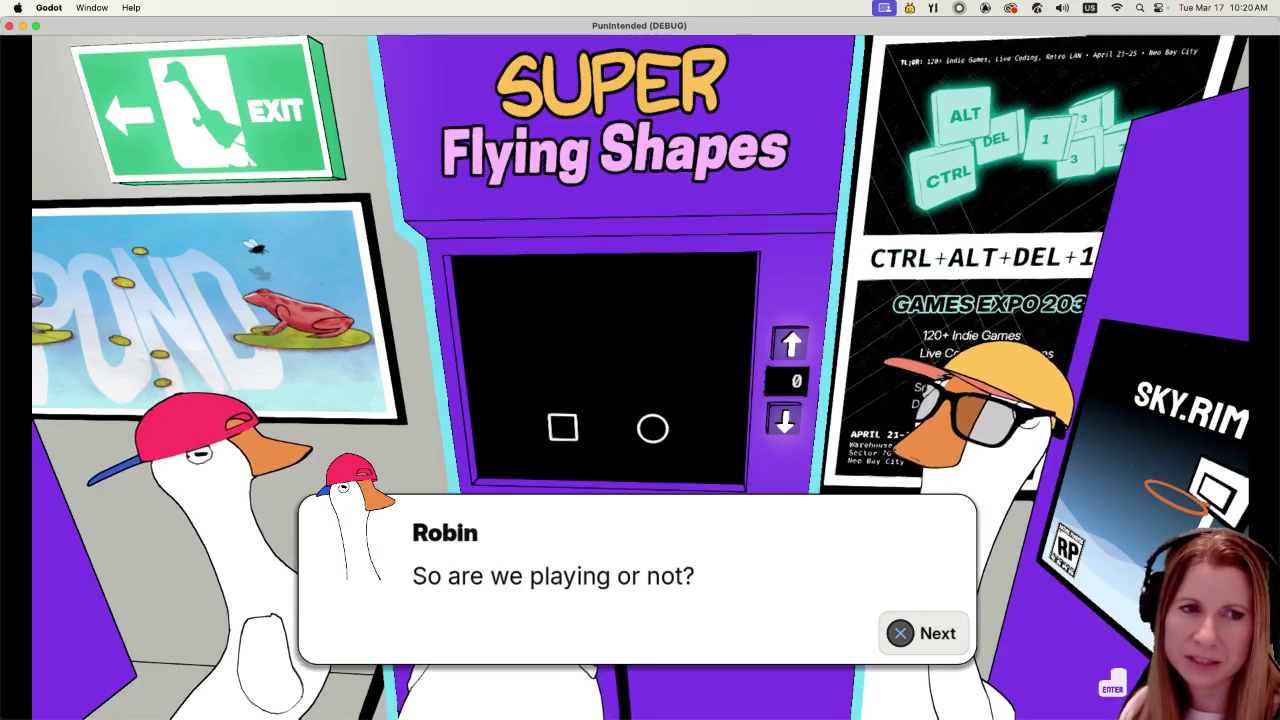
- Step through Robin and Perry's lines on turns, timing and finishing, then close the conversation
key(Return)
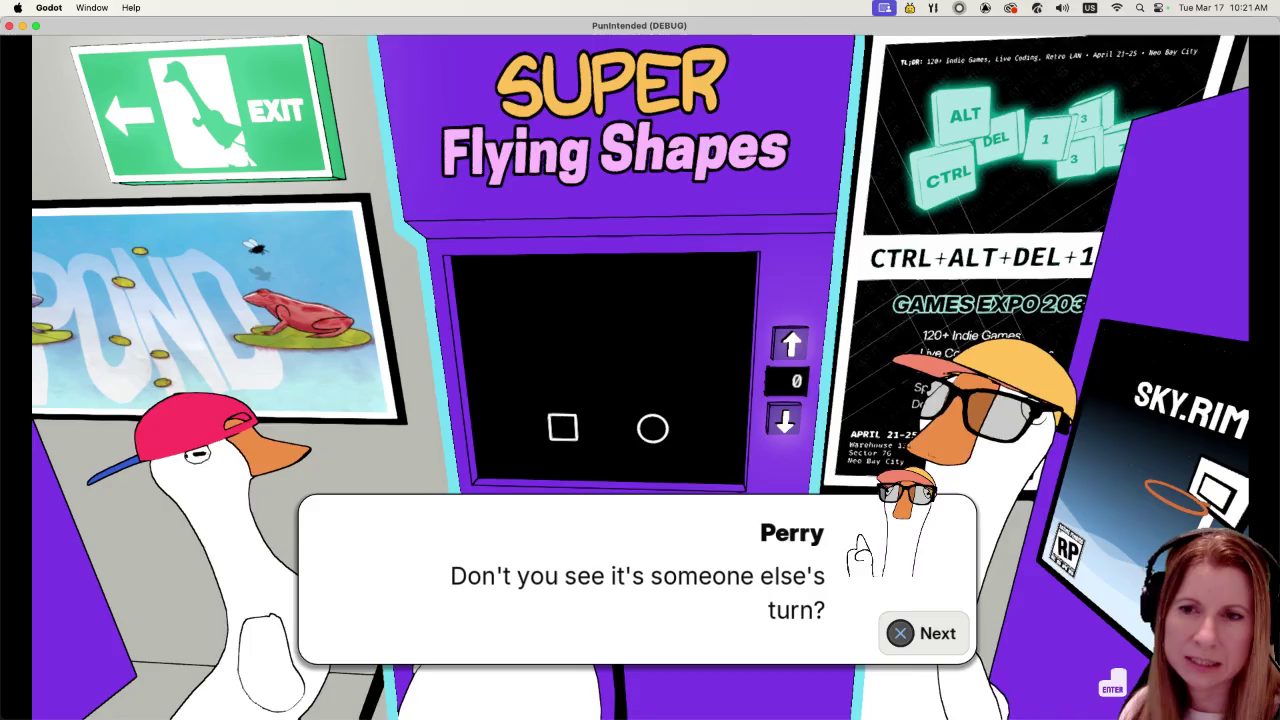
key(Return)
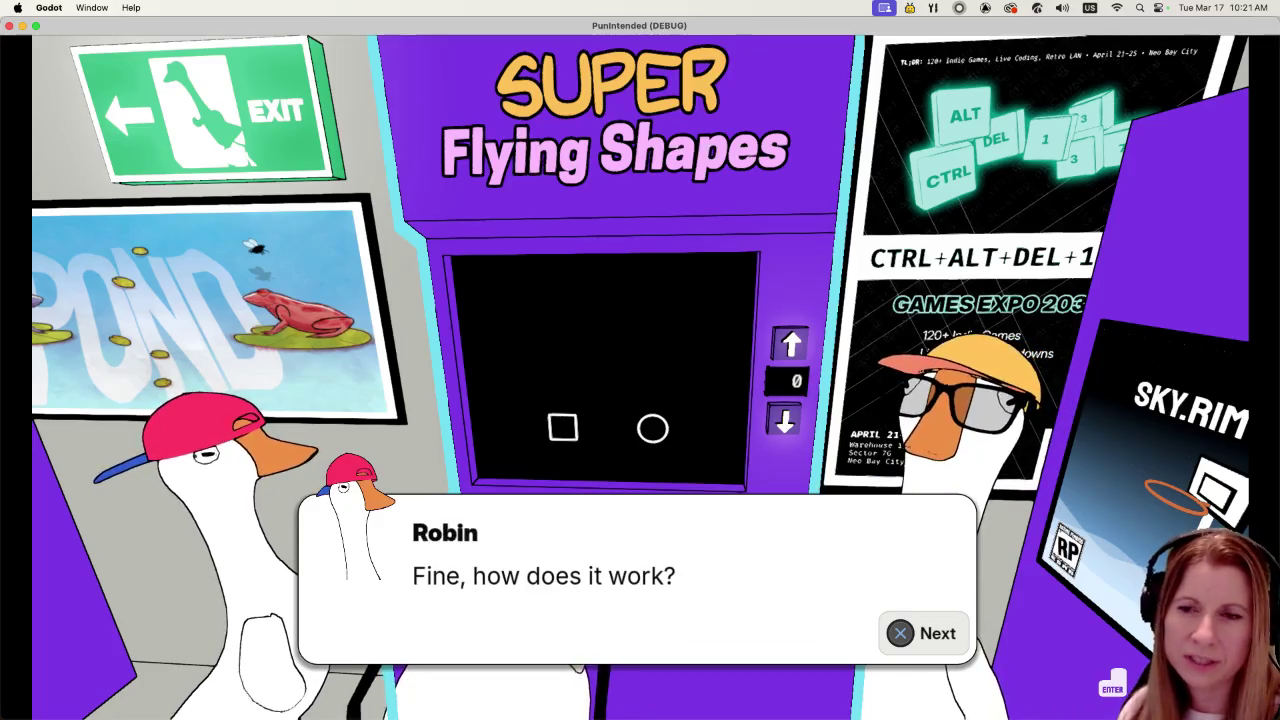
key(Return)
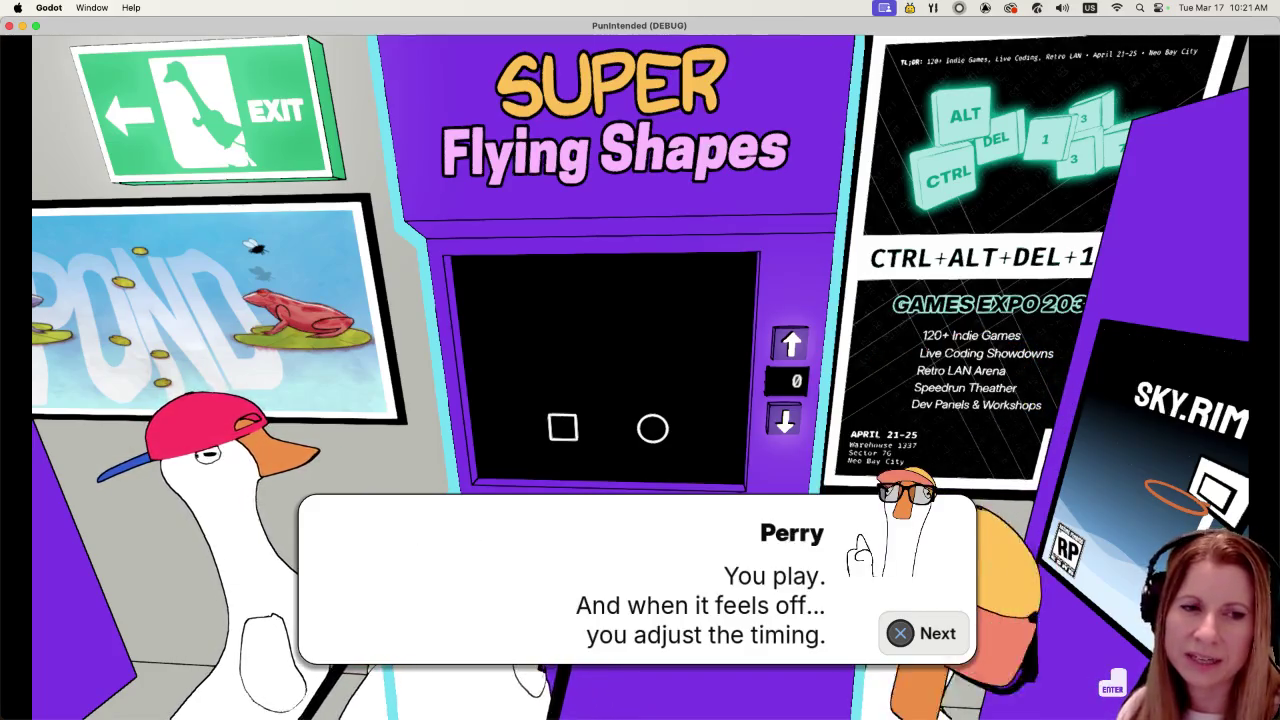
key(Return)
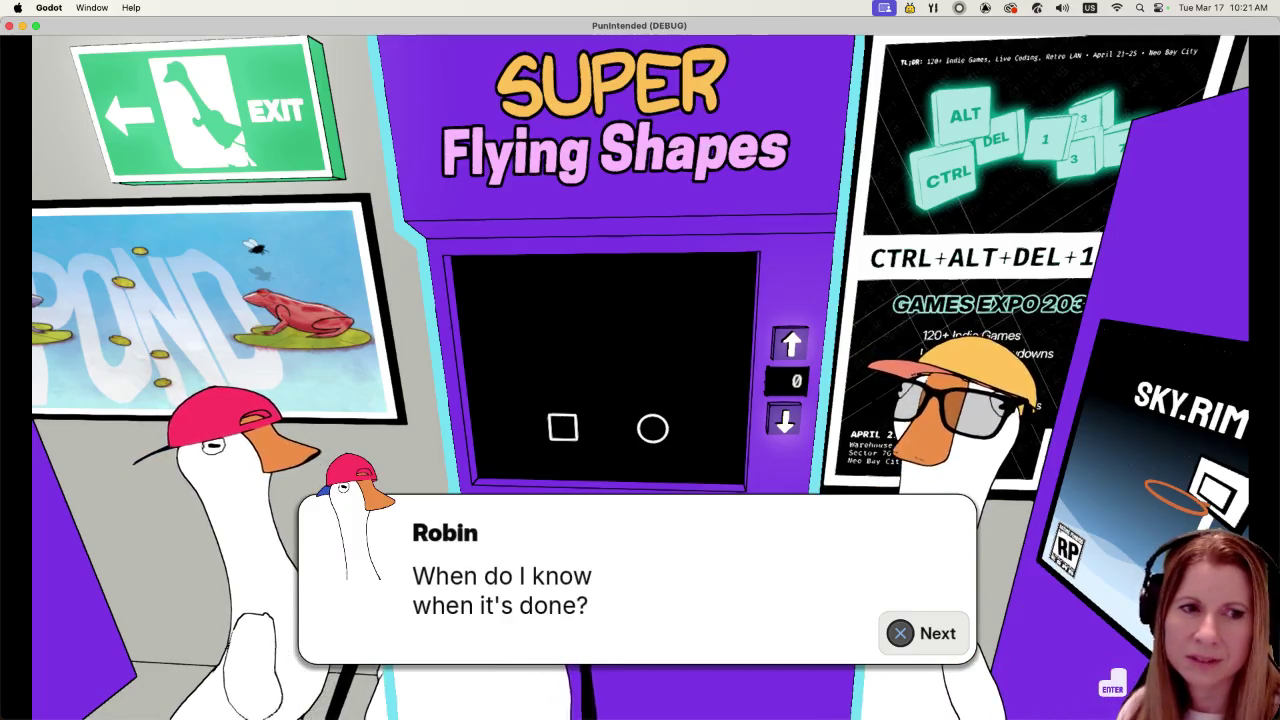
key(Return)
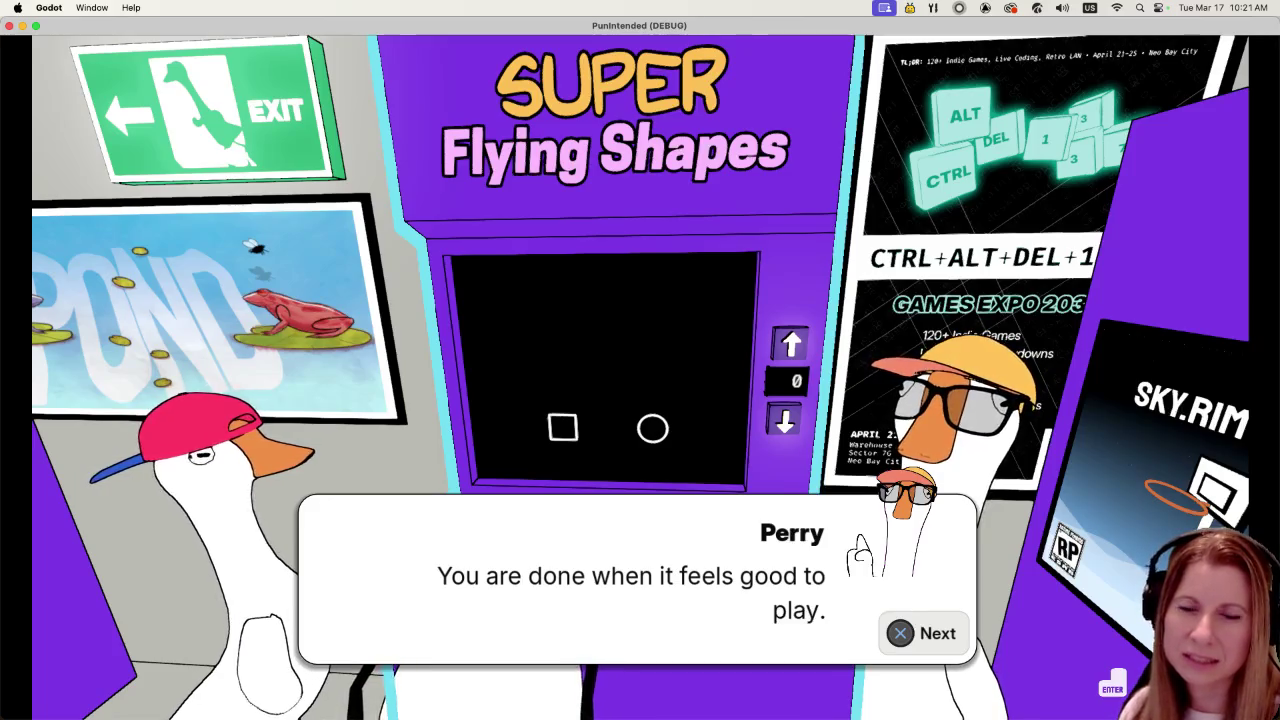
key(Return)
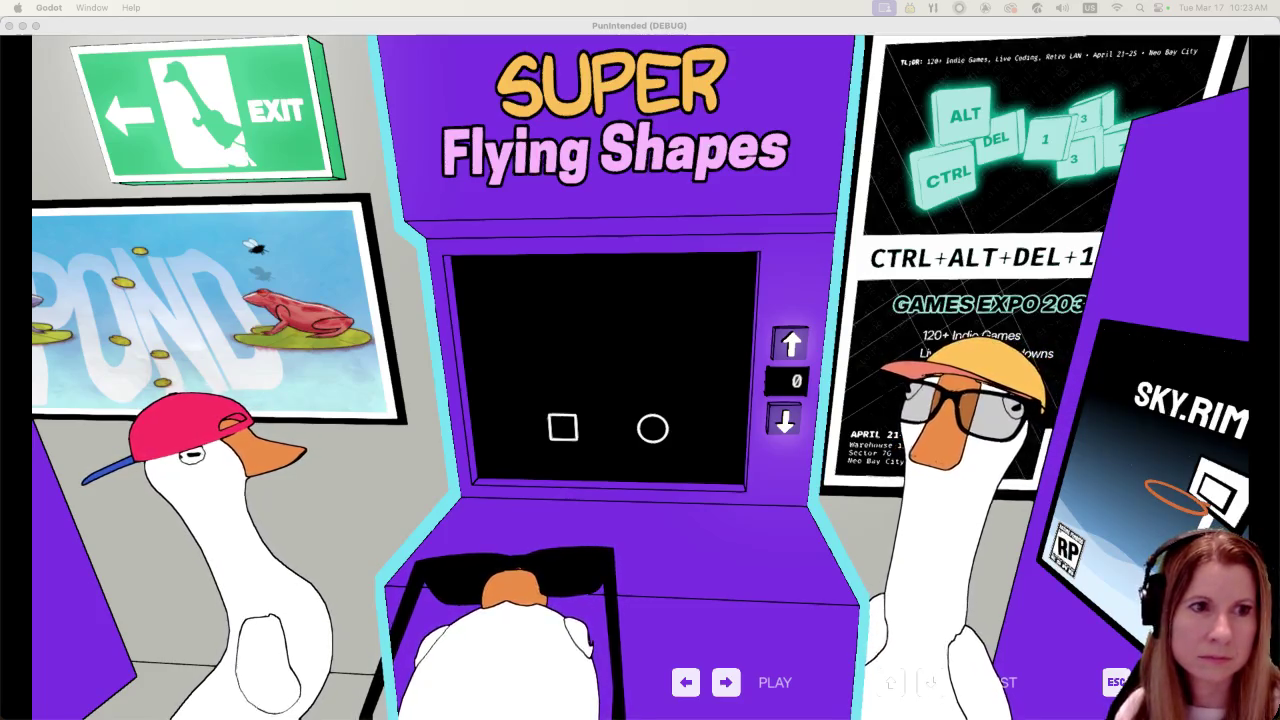
click(972, 530)
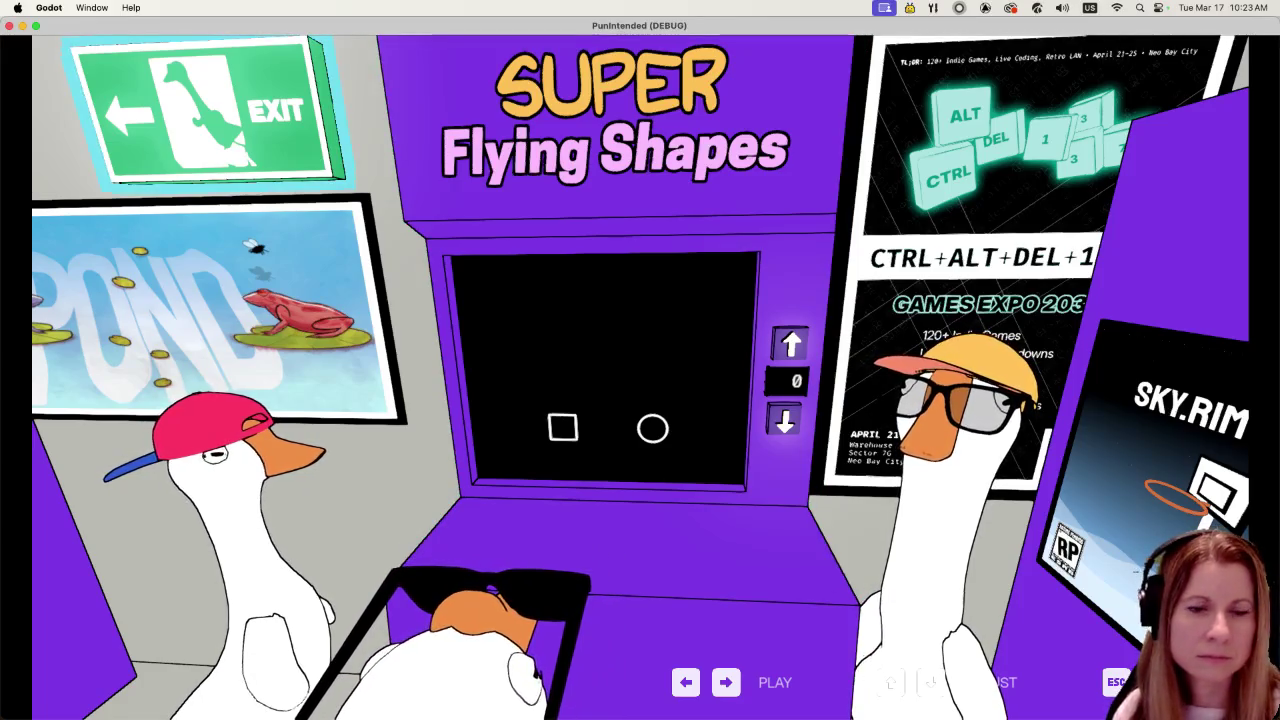
- Leave the arcade and open the album shelf close-up in the Mane St Music store
key(Escape)
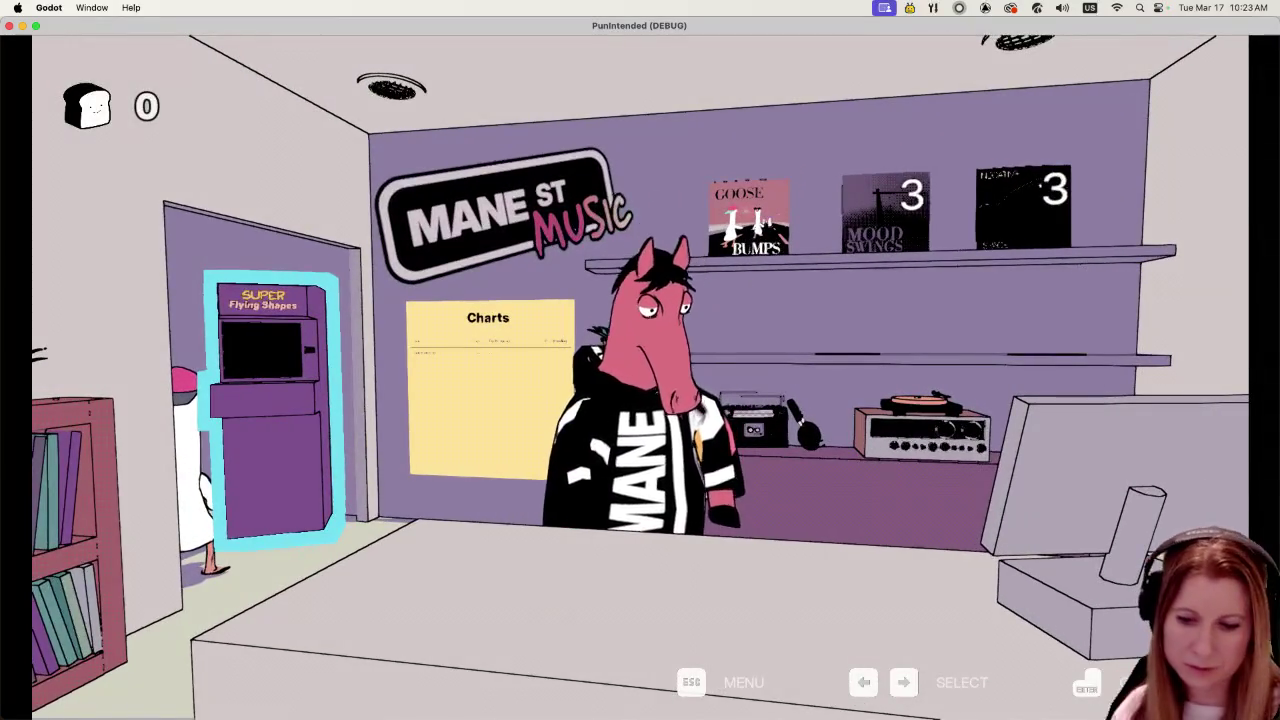
key(Right)
key(Right)
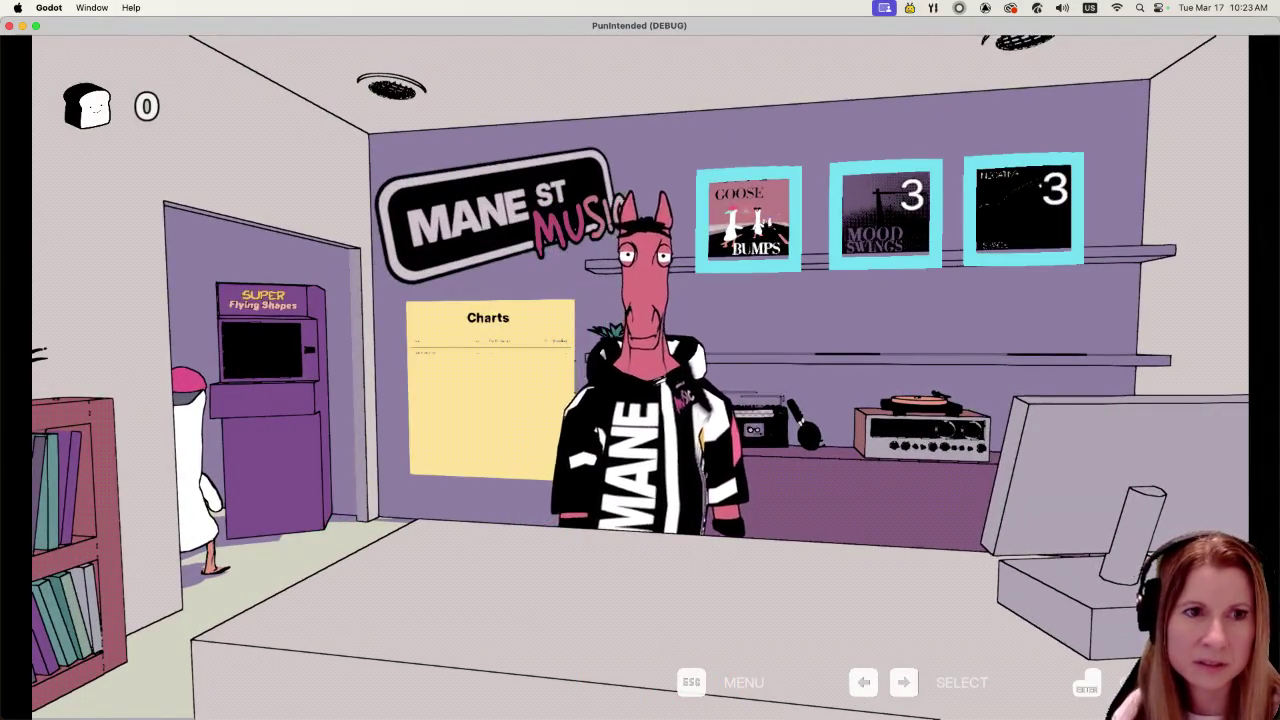
key(Return)
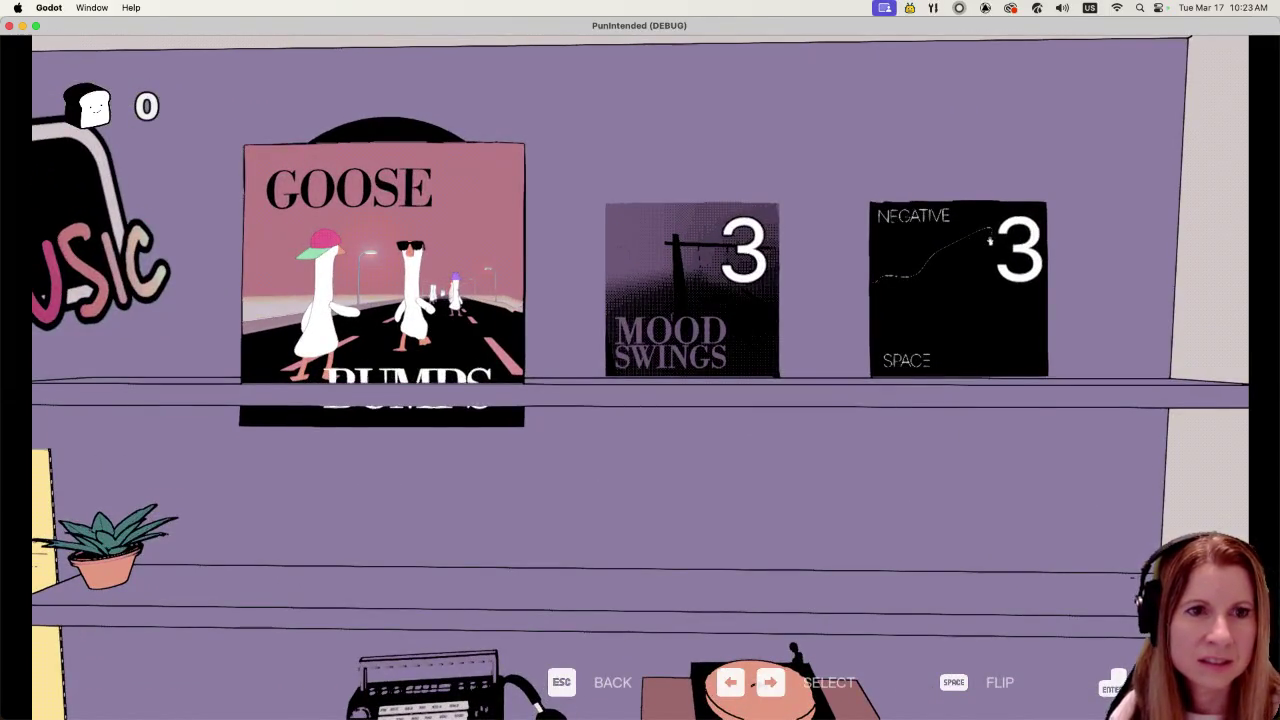
- Browse Negative Space and Mood Swings, then settle on Goose Bumps and start its level
key(Right)
key(Right)
key(Left)
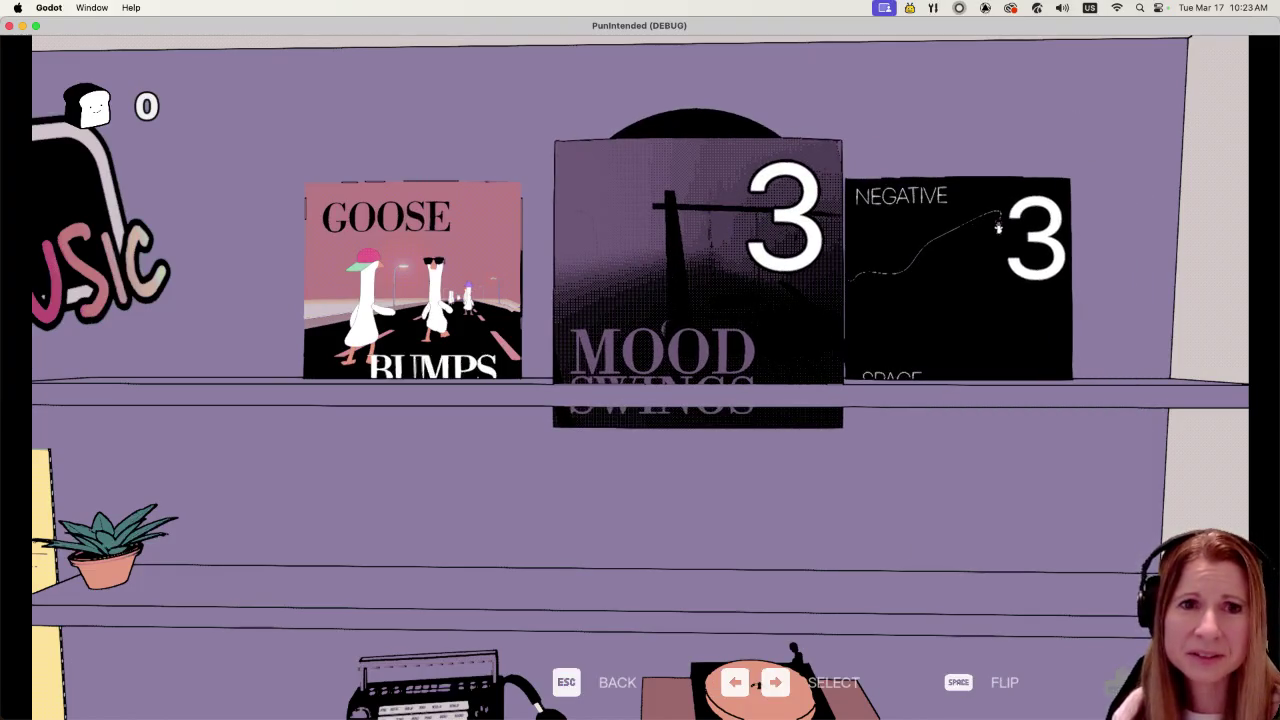
key(Left)
key(Right)
key(Right)
key(Left)
key(Left)
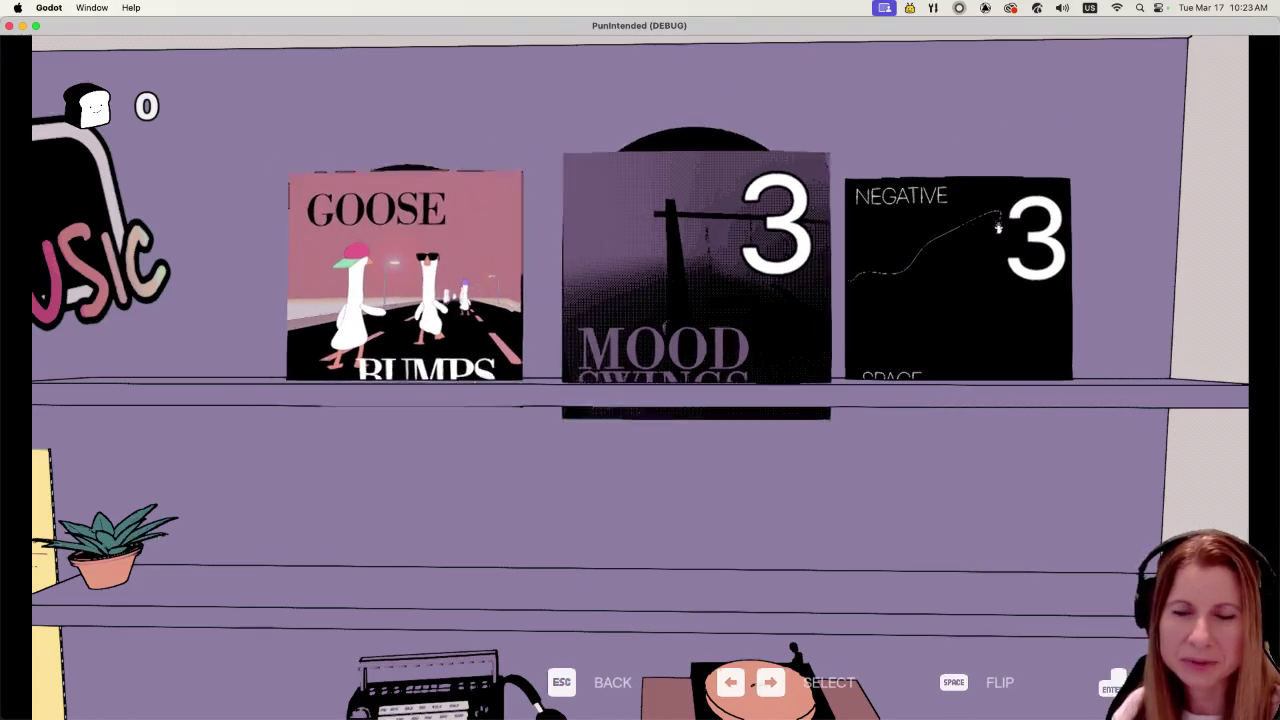
key(Right)
key(Right)
key(Left)
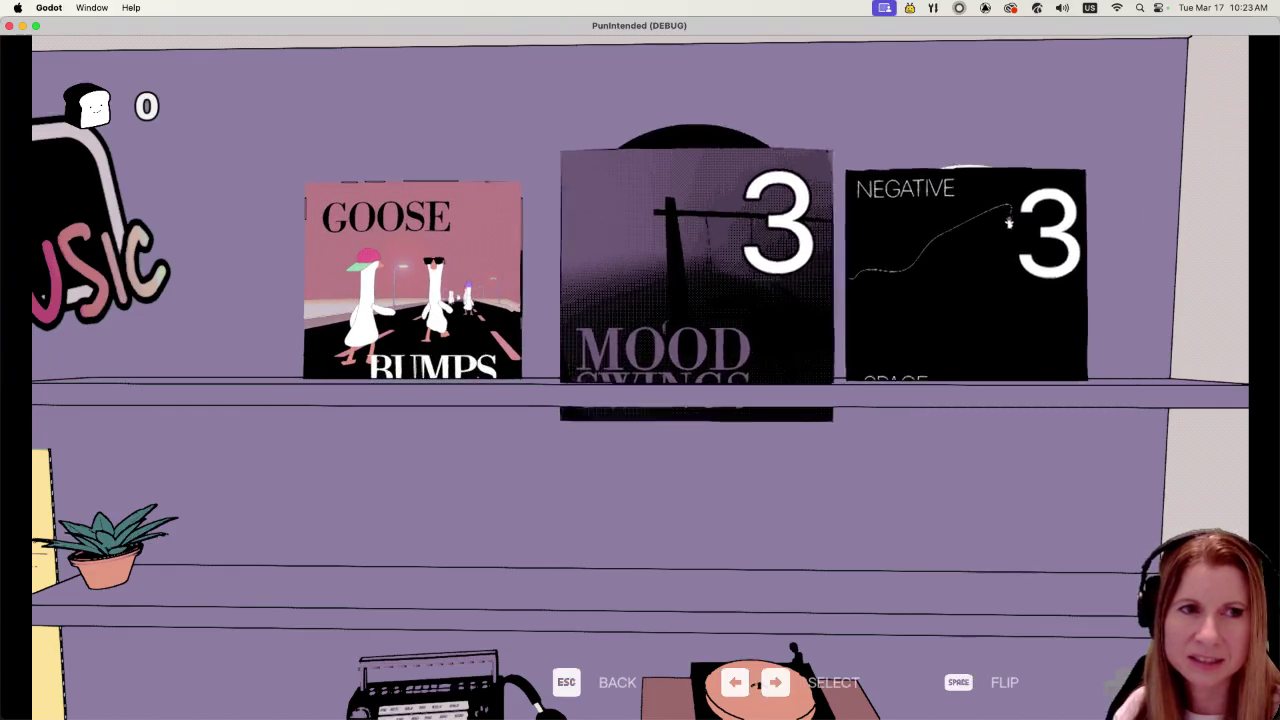
key(Left)
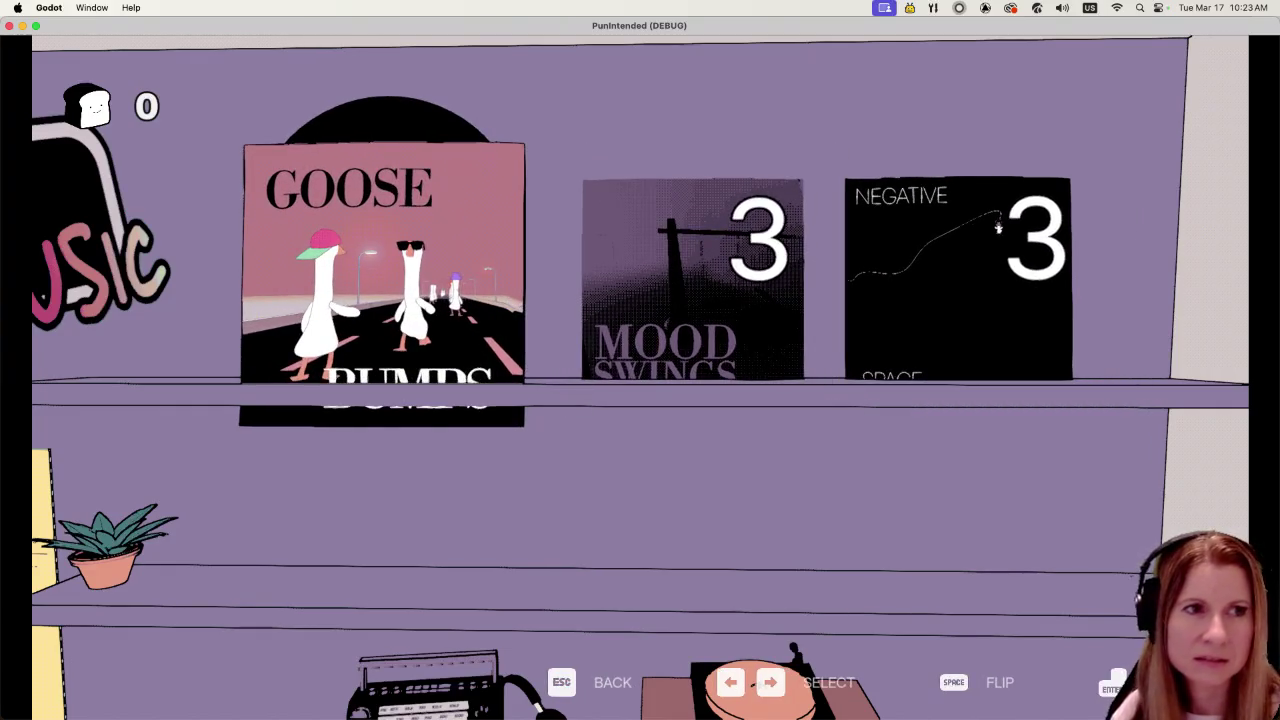
key(Return)
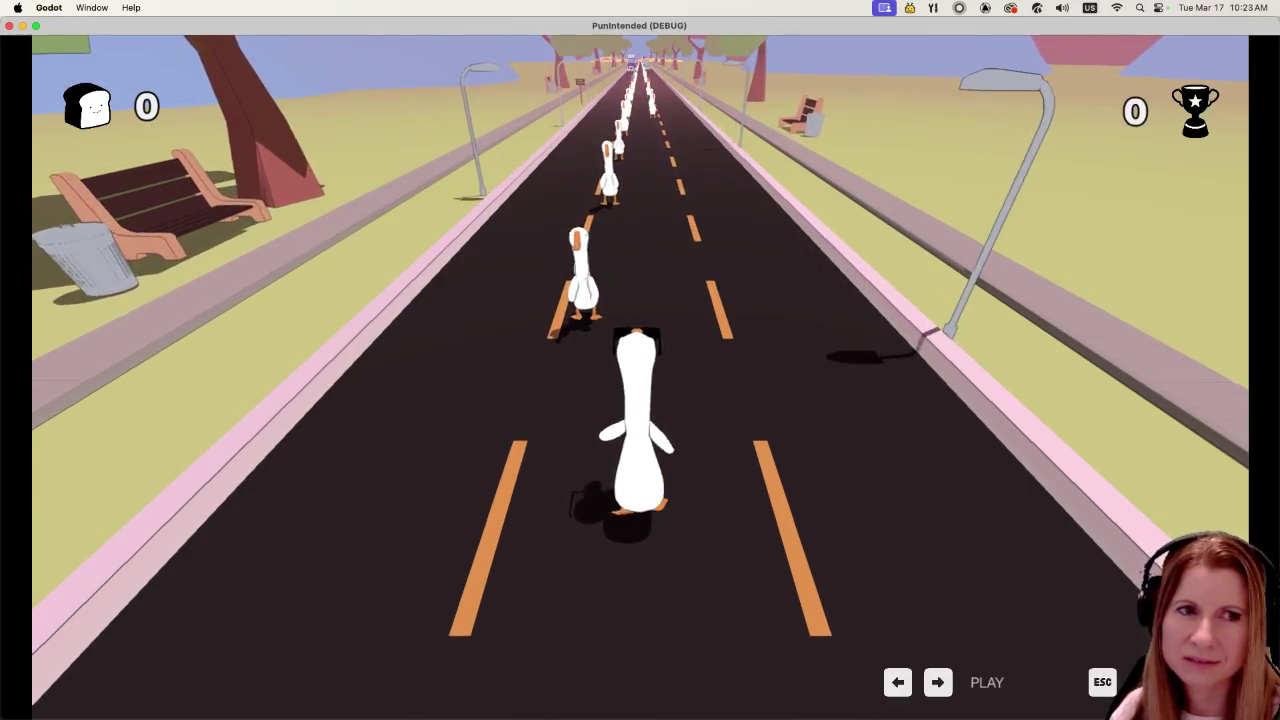
- Play the Goose Bumps level to 888 points and 1 Slice, then continue past the score screen
key(Left)
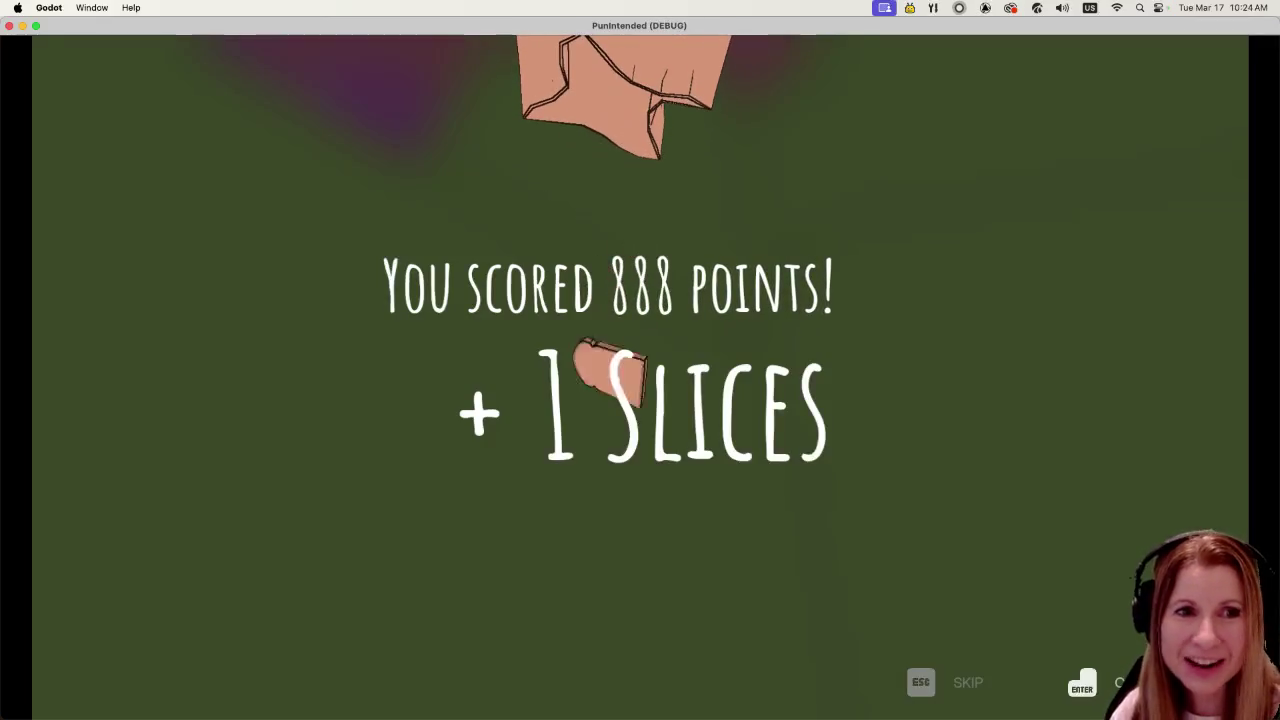
key(Return)
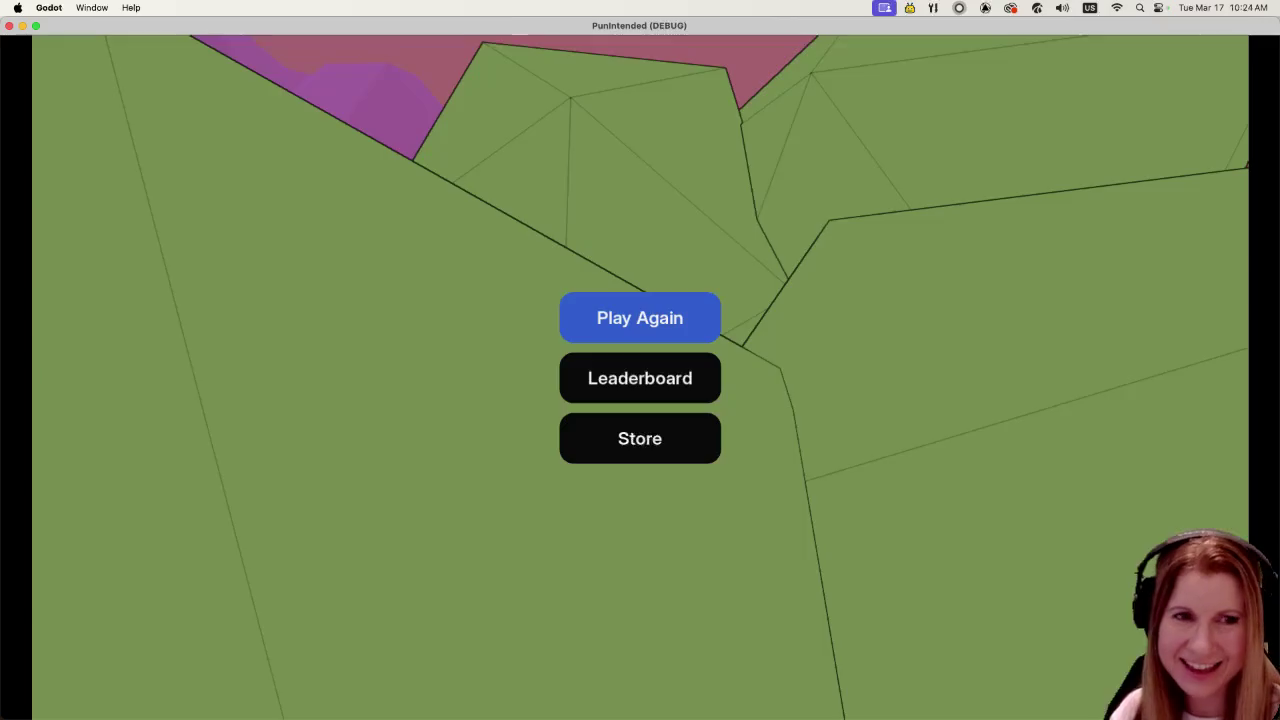
- Choose Store from the end-of-run menu and start talking to the horse shopkeeper
key(Down)
key(Down)
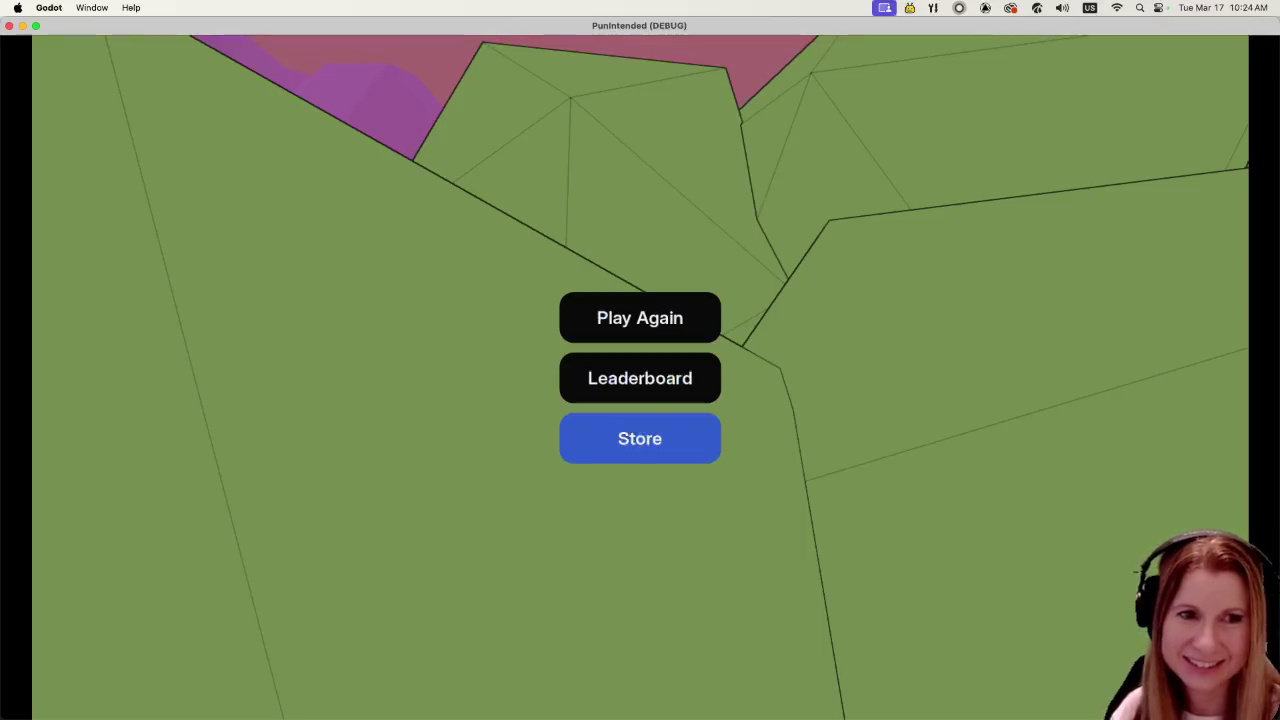
key(Return)
key(Left)
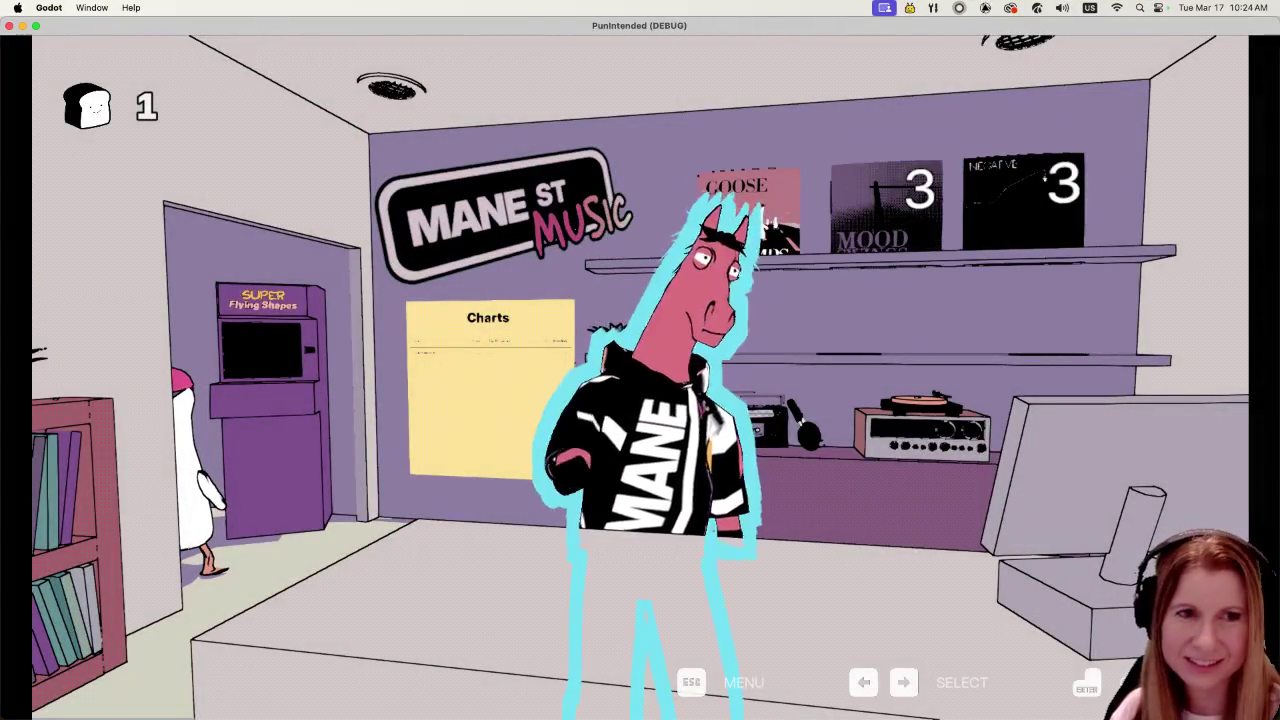
key(Return)
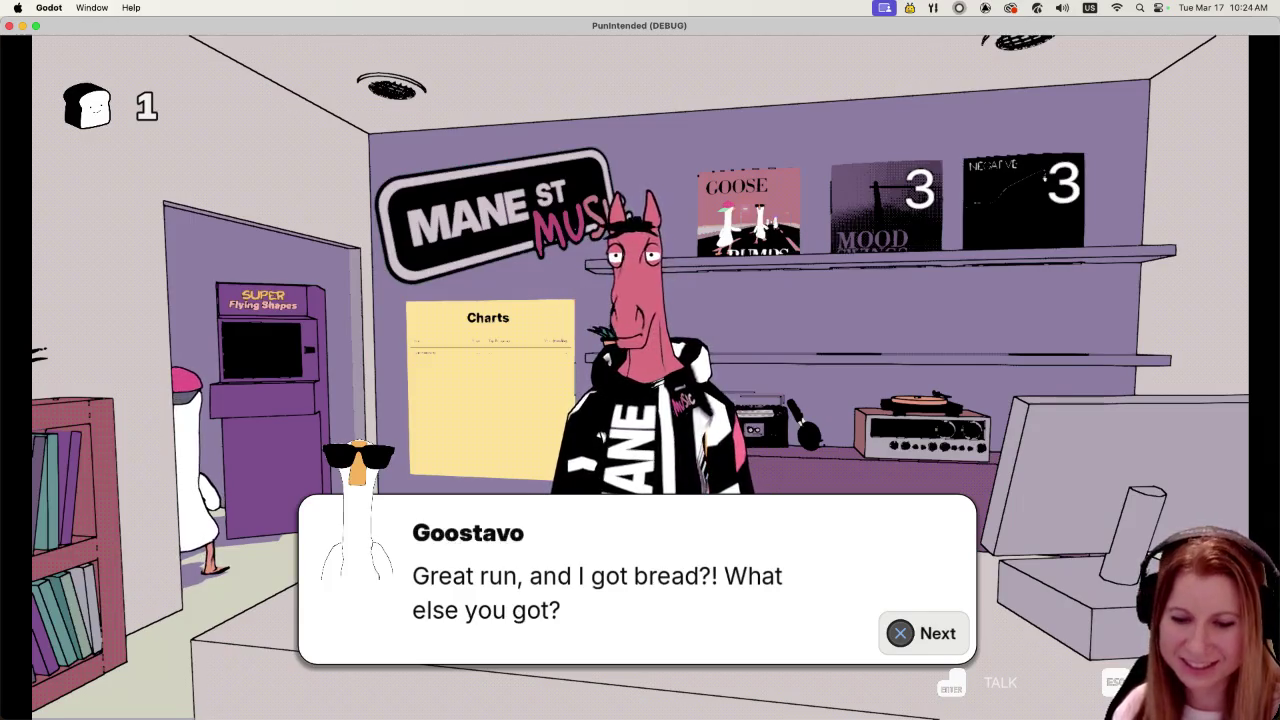
- Finish Charlie and Goostavo's short-on-bread talk and open the record shelf close-up
key(Return)
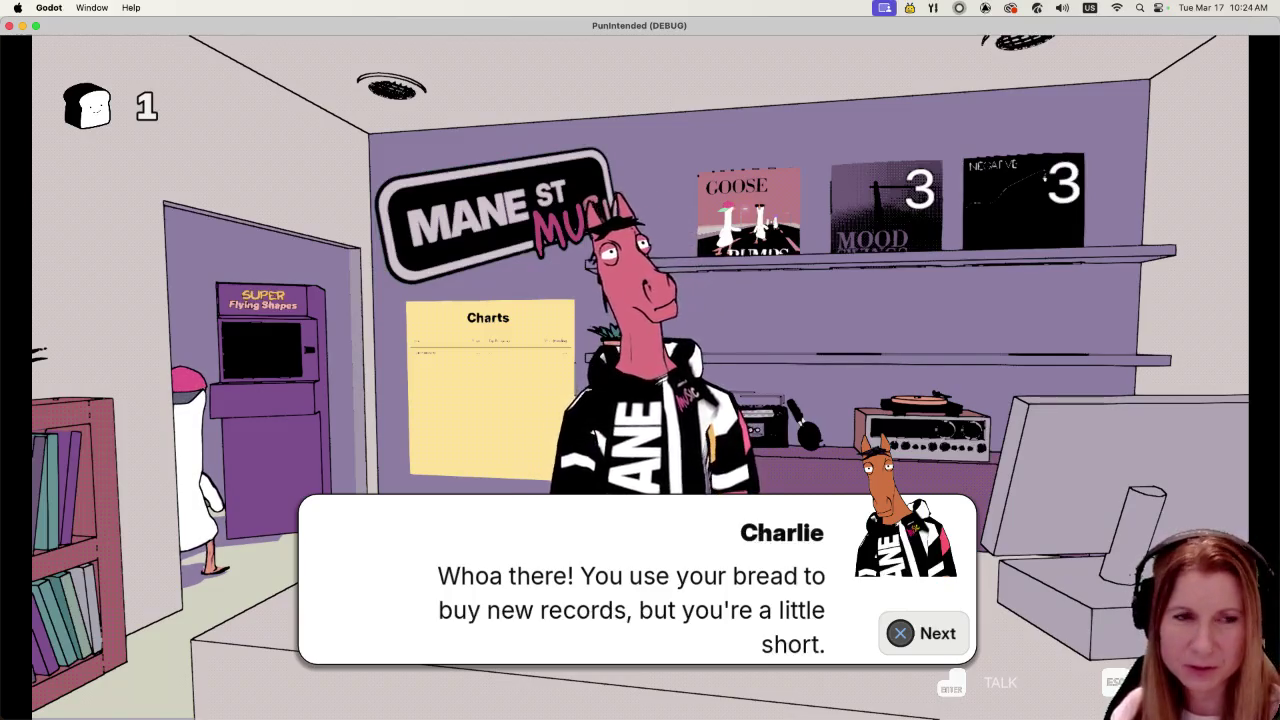
key(Return)
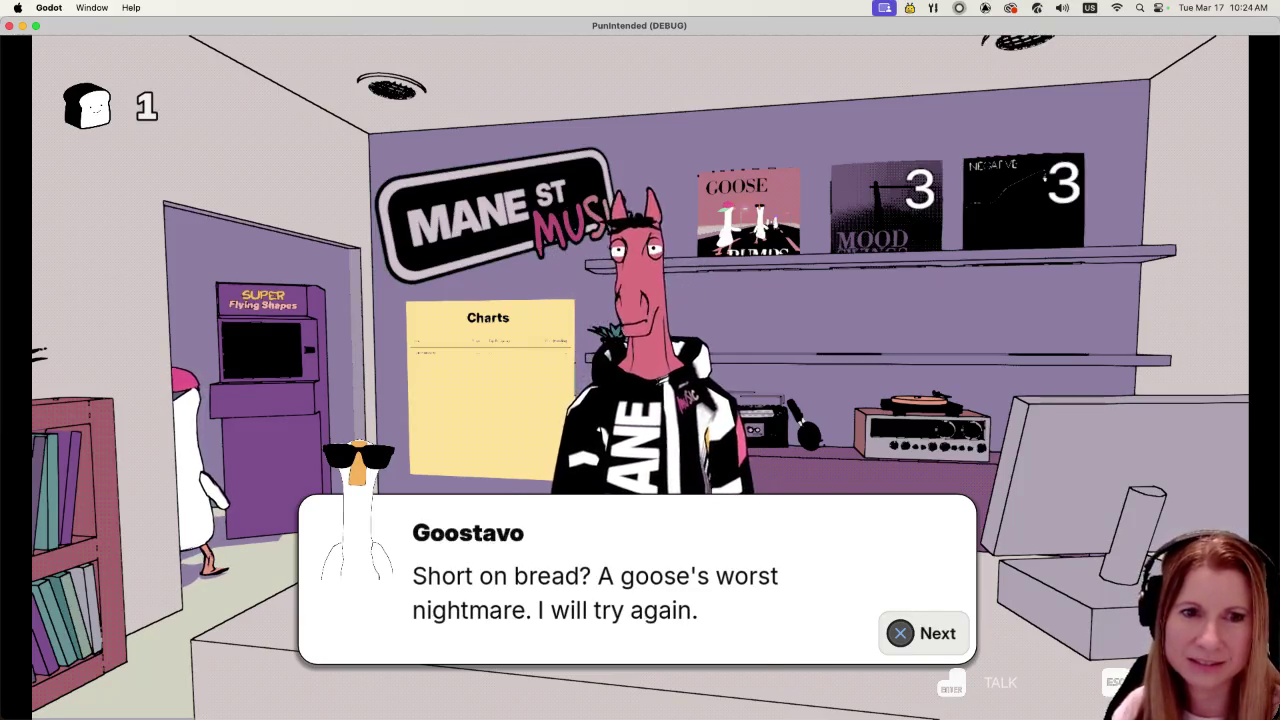
key(Return)
key(Right)
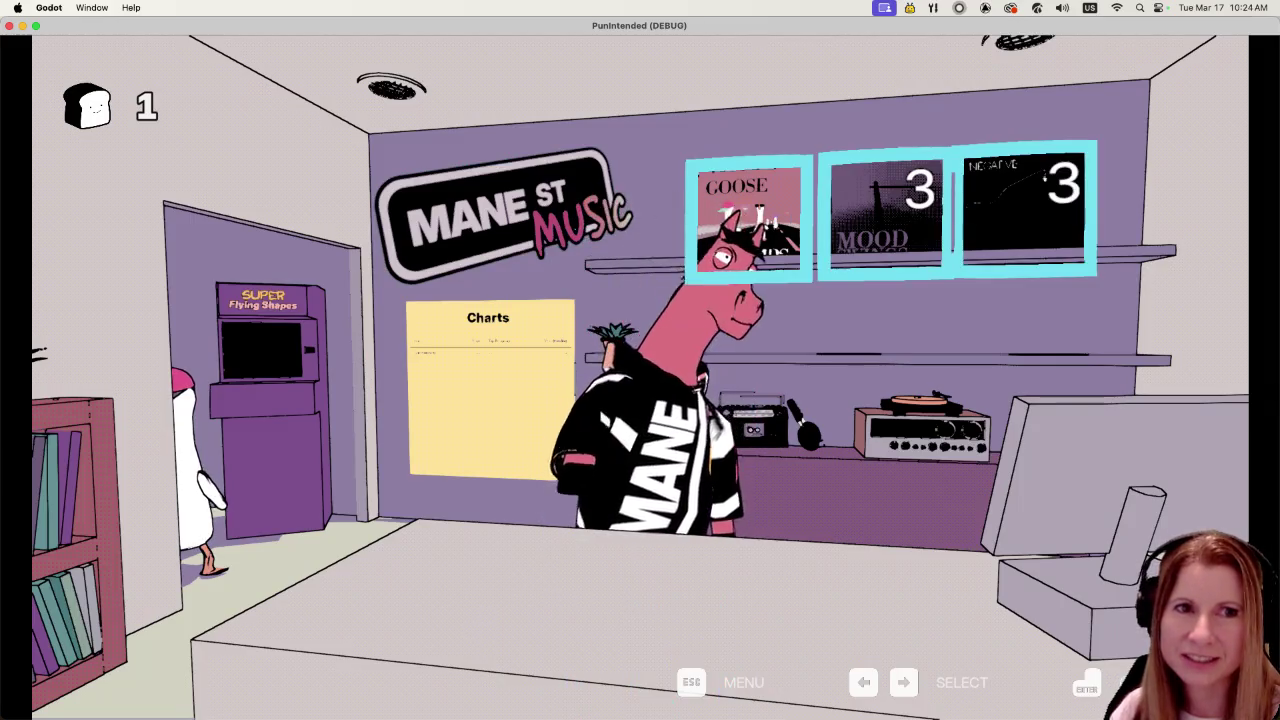
key(Return)
- Preview Mood Swings, then go back to Goose Bumps and start its running level
key(Right)
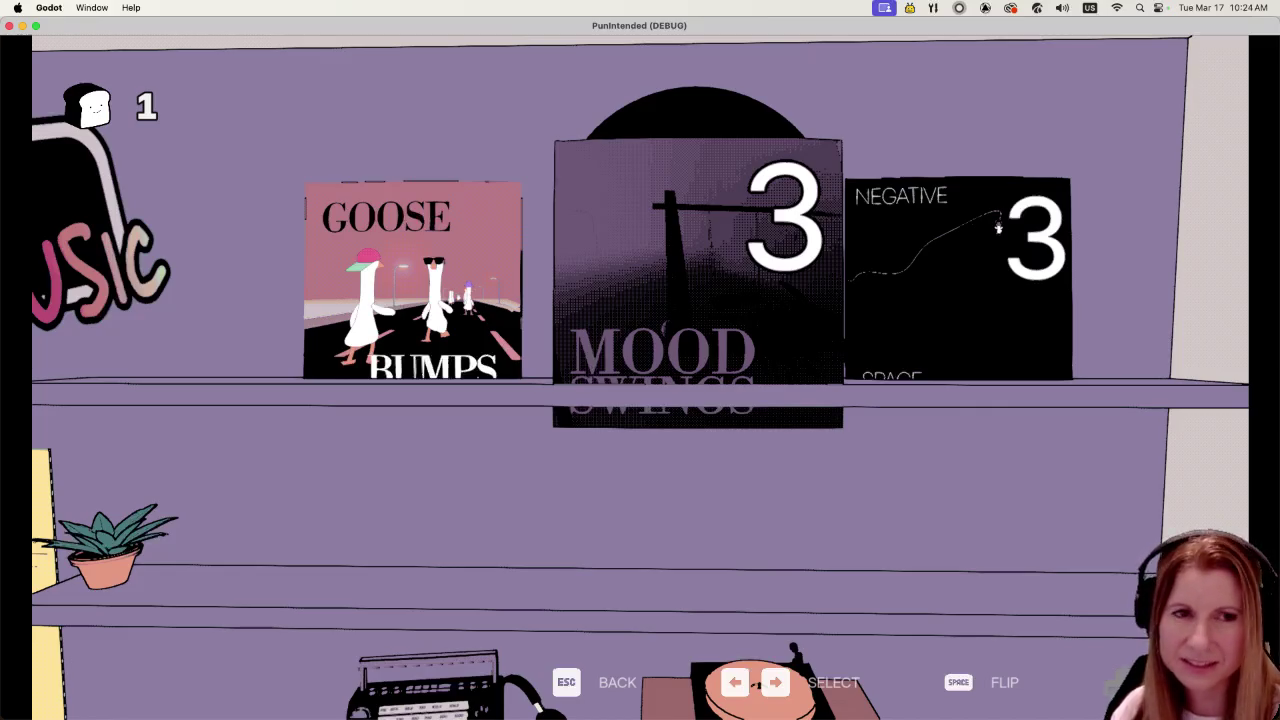
key(Left)
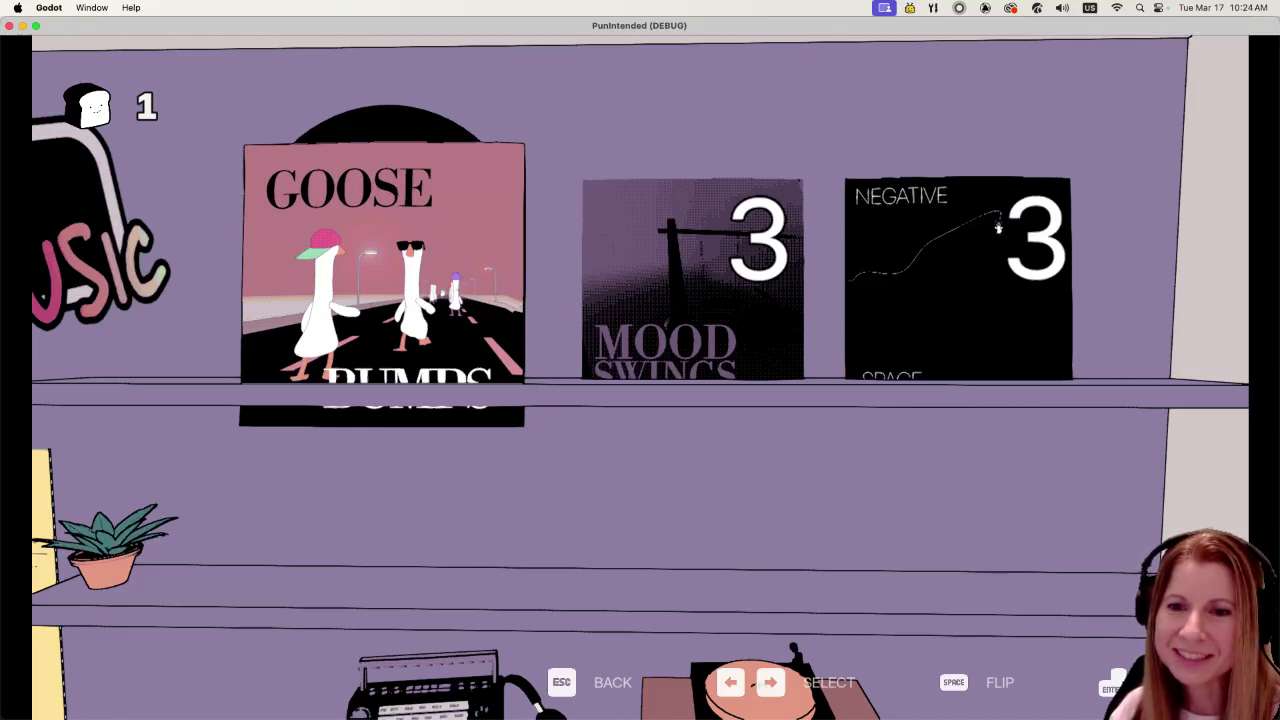
key(Return)
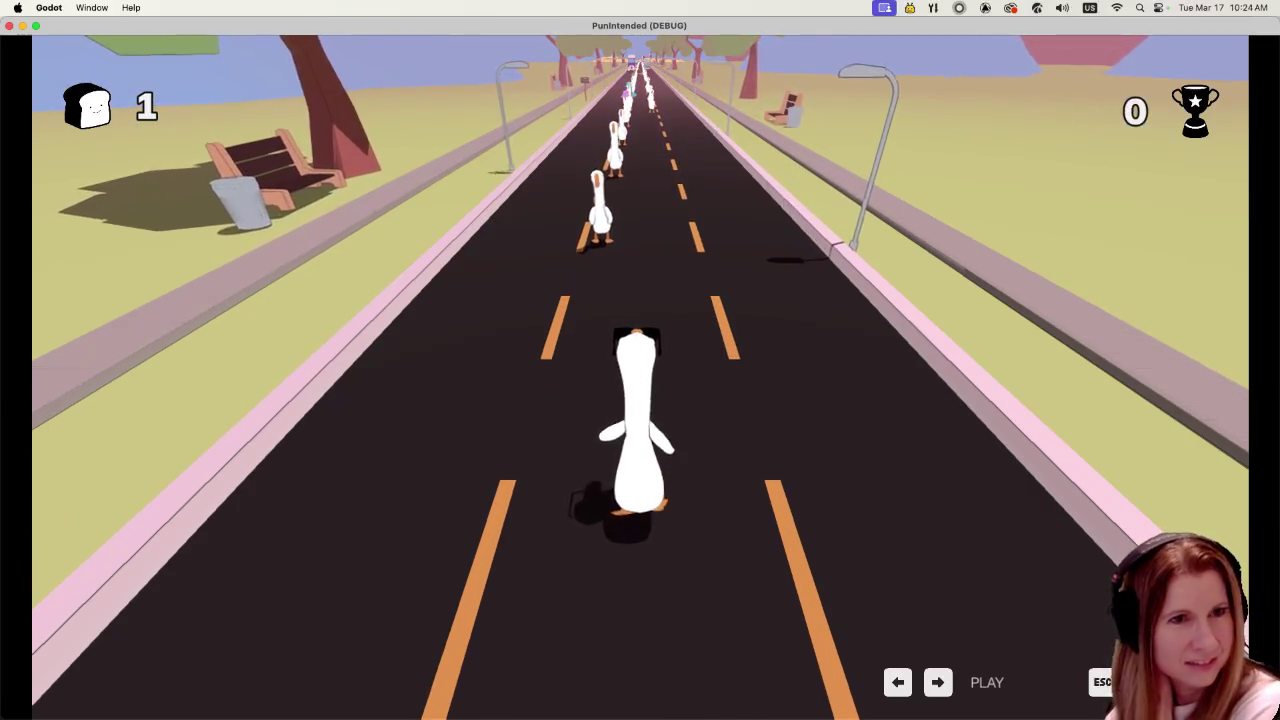
- Knock away the approaching geese left and right on the beat for PERFECT ratings
key(Left)
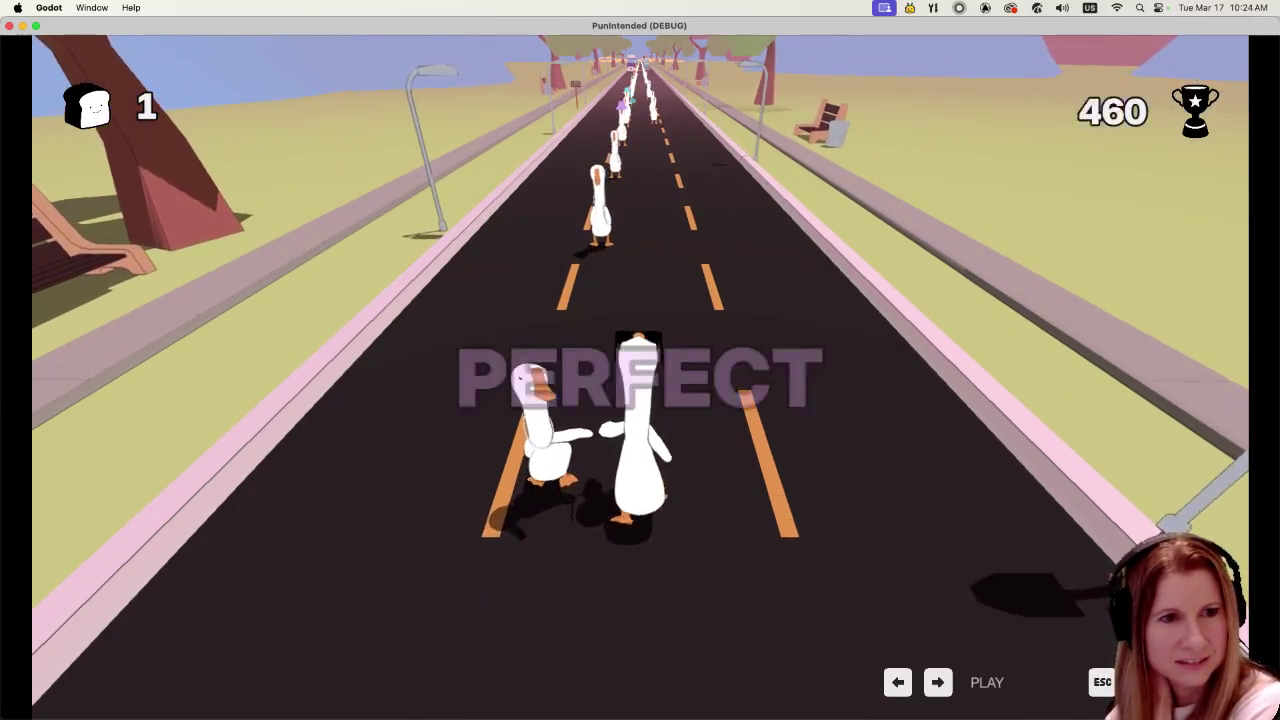
key(Left)
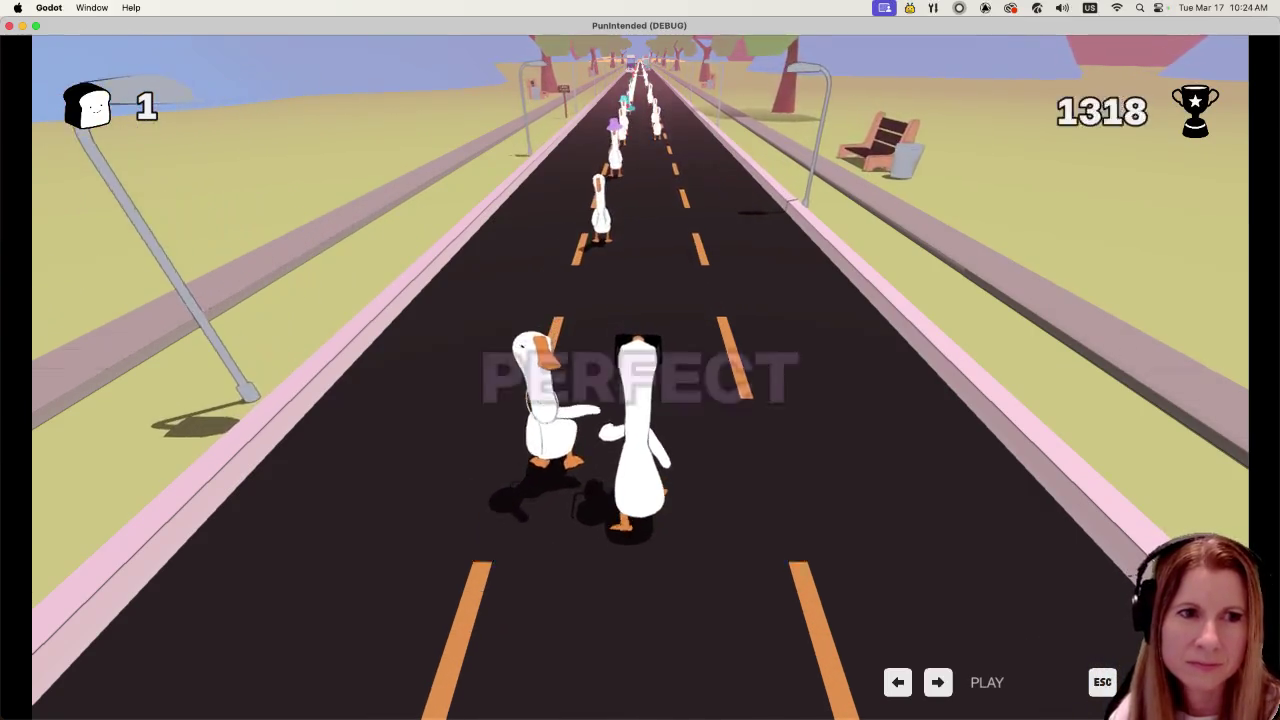
key(Left)
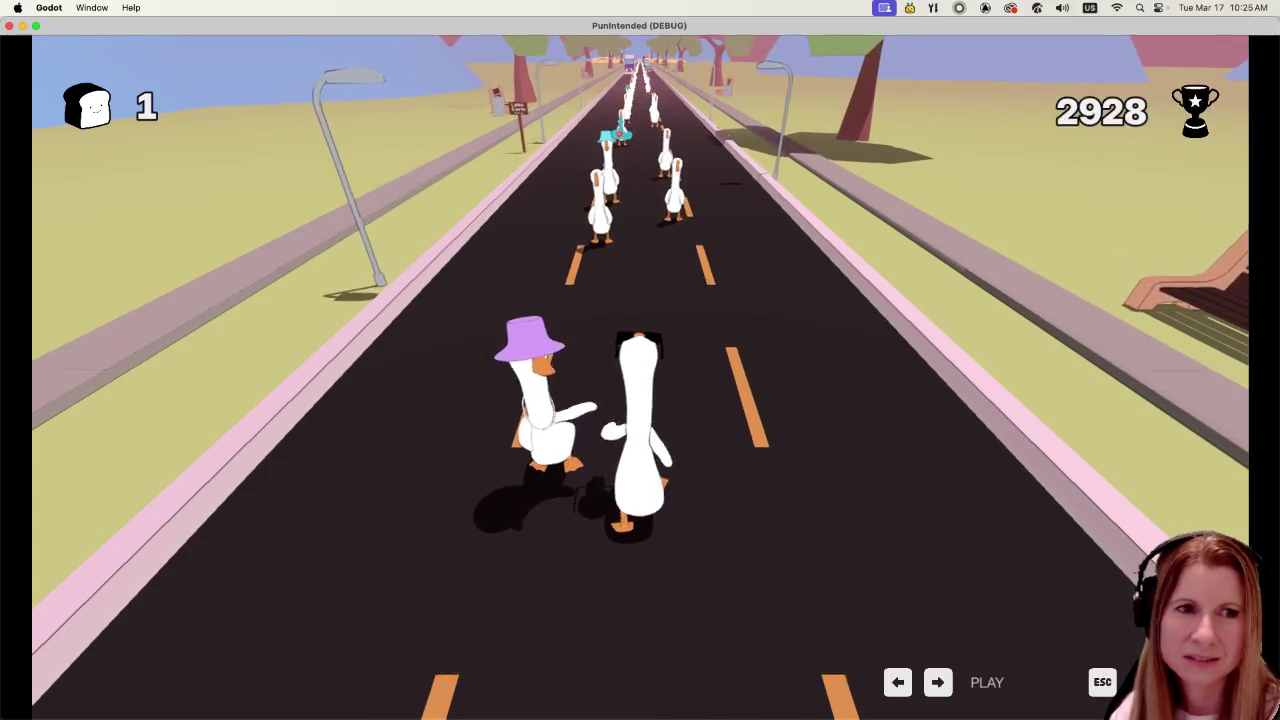
key(Left)
key(Left)
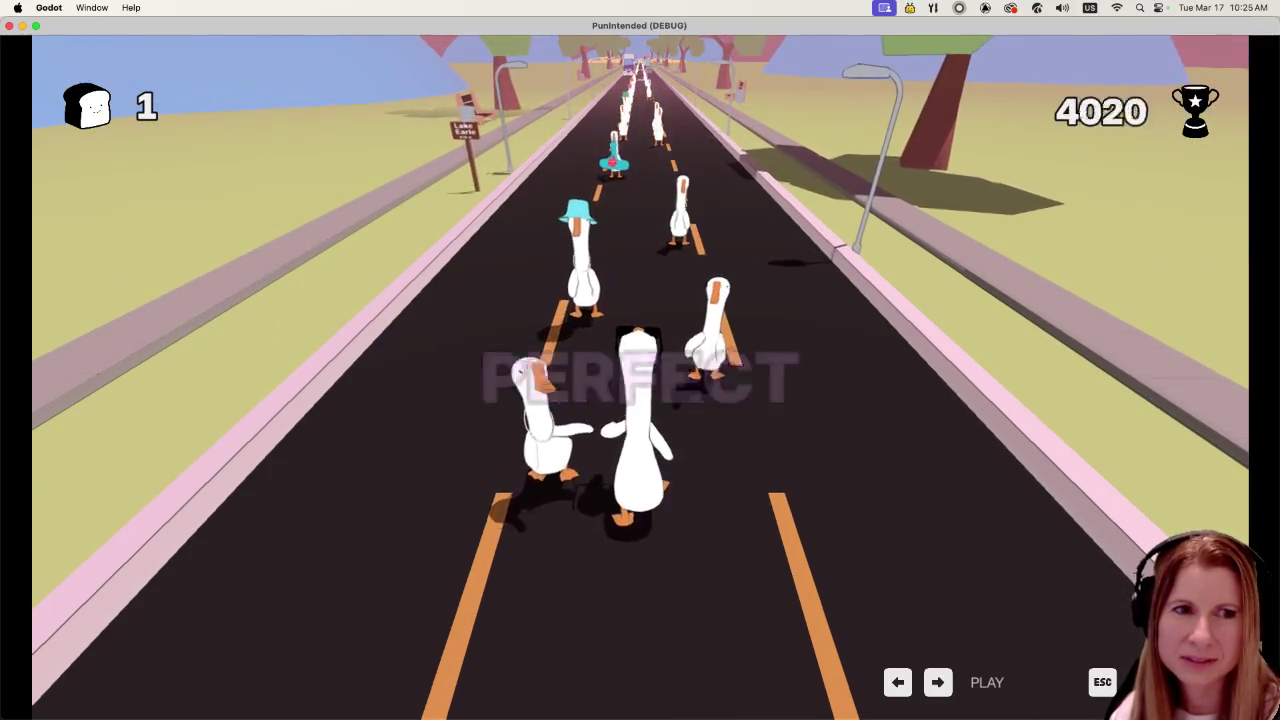
key(Right)
key(Left)
key(Right)
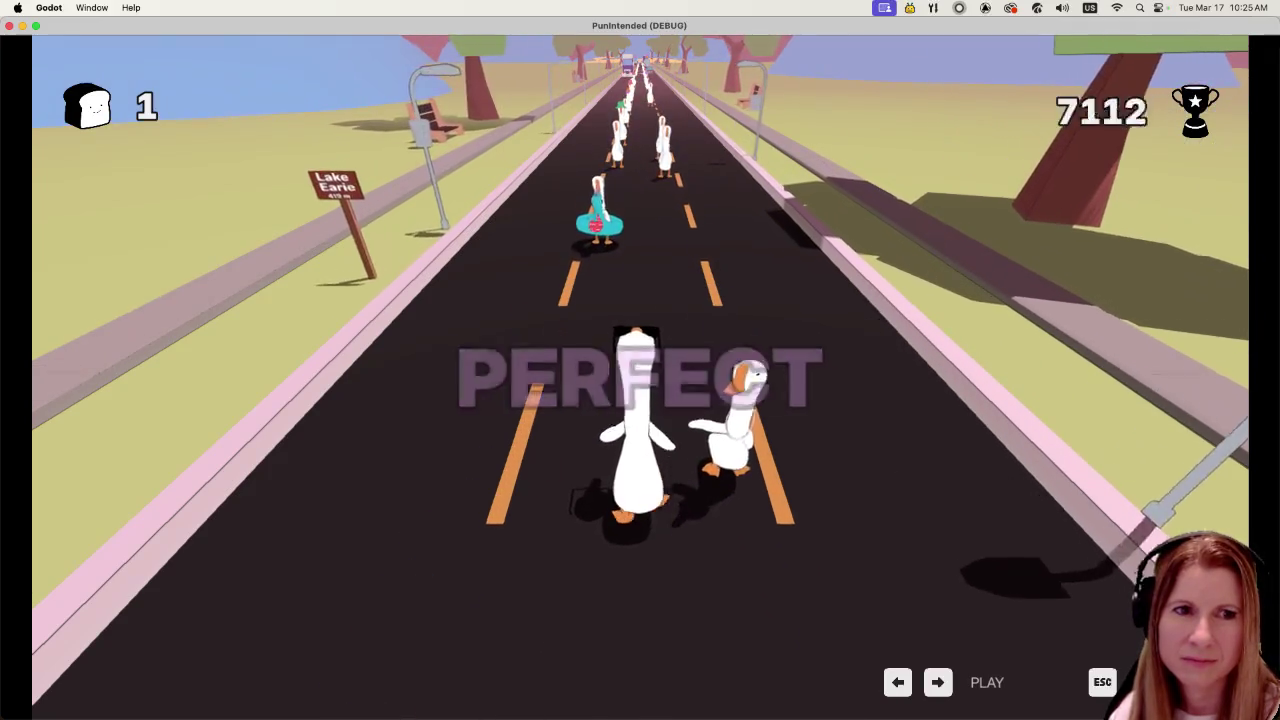
key(Left)
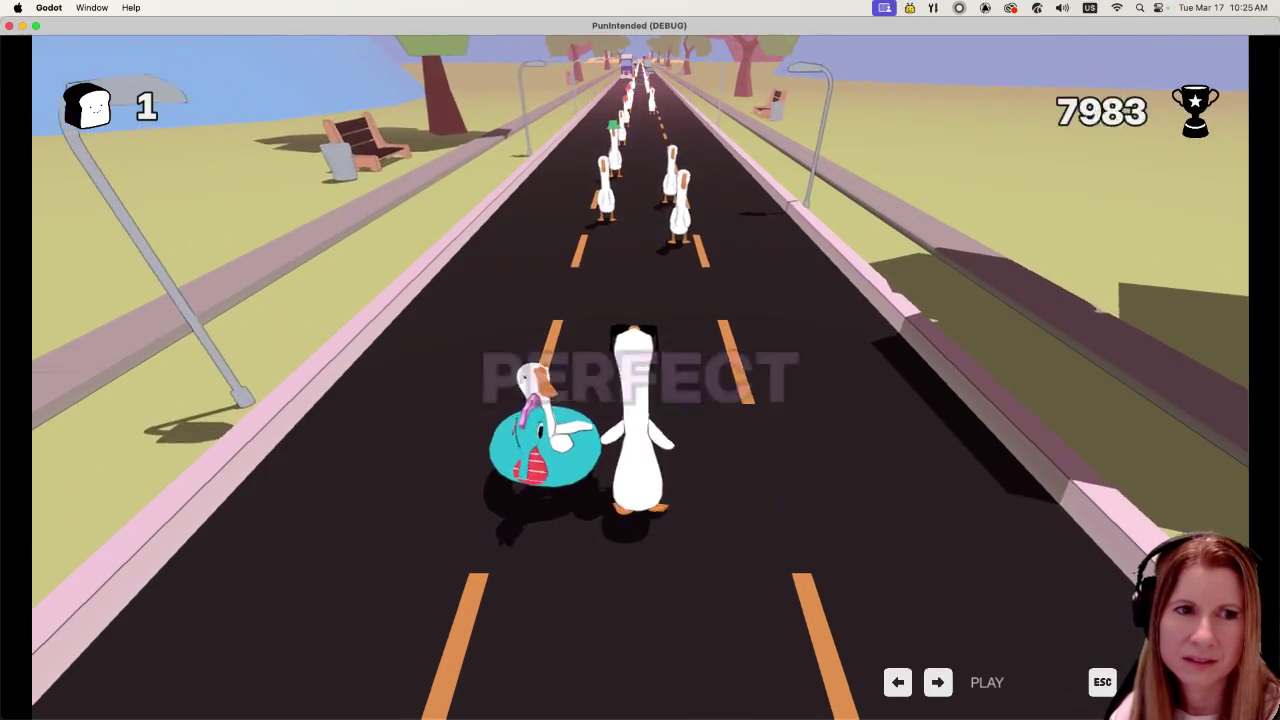
key(Right)
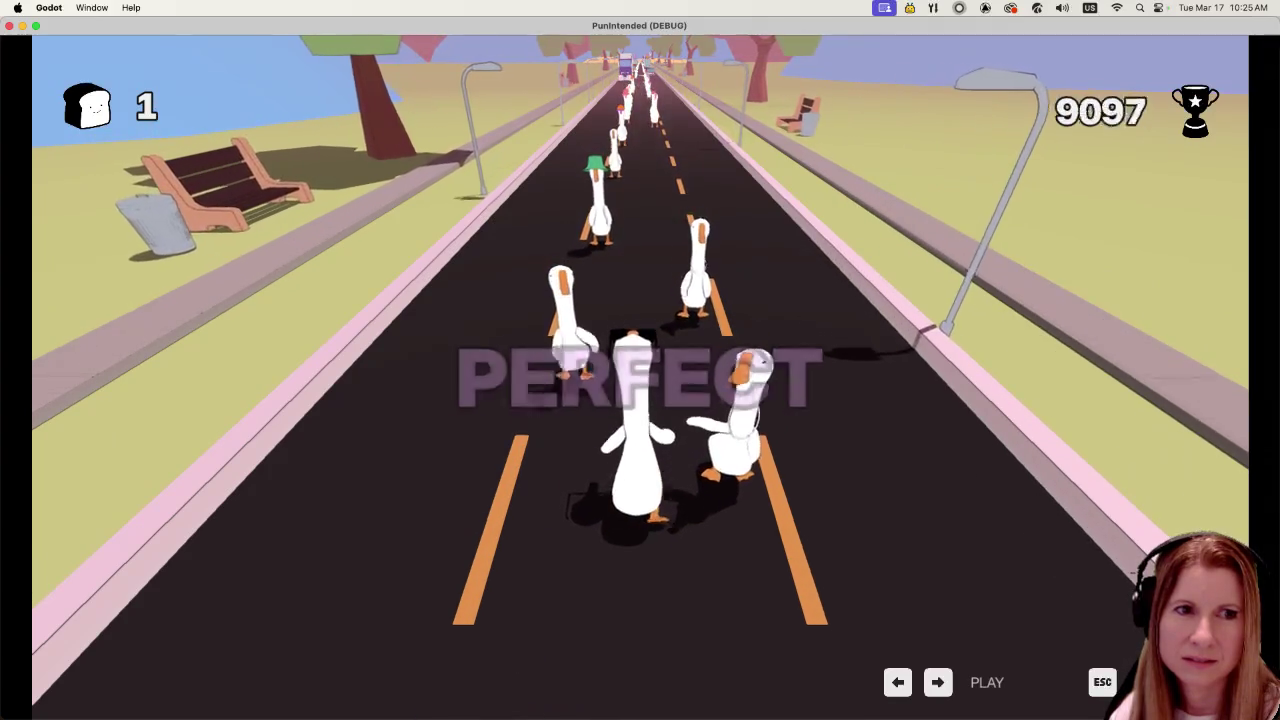
key(Left)
key(Right)
key(Left)
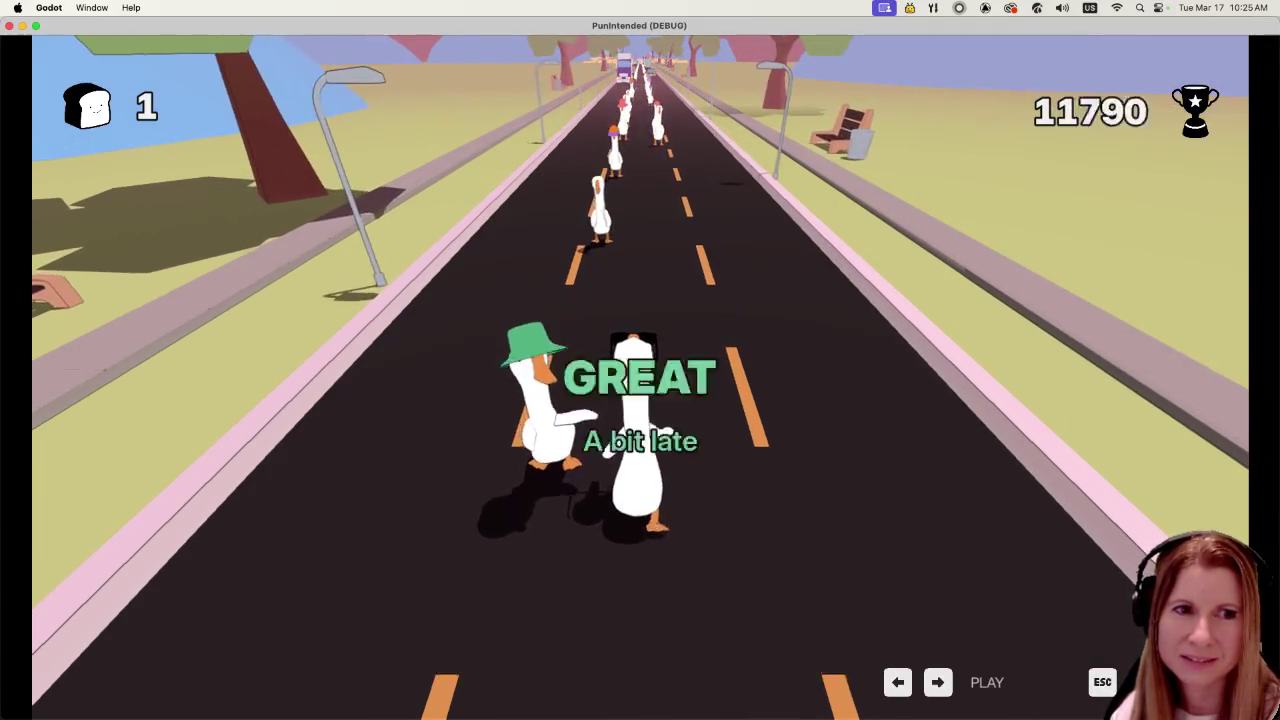
key(Left)
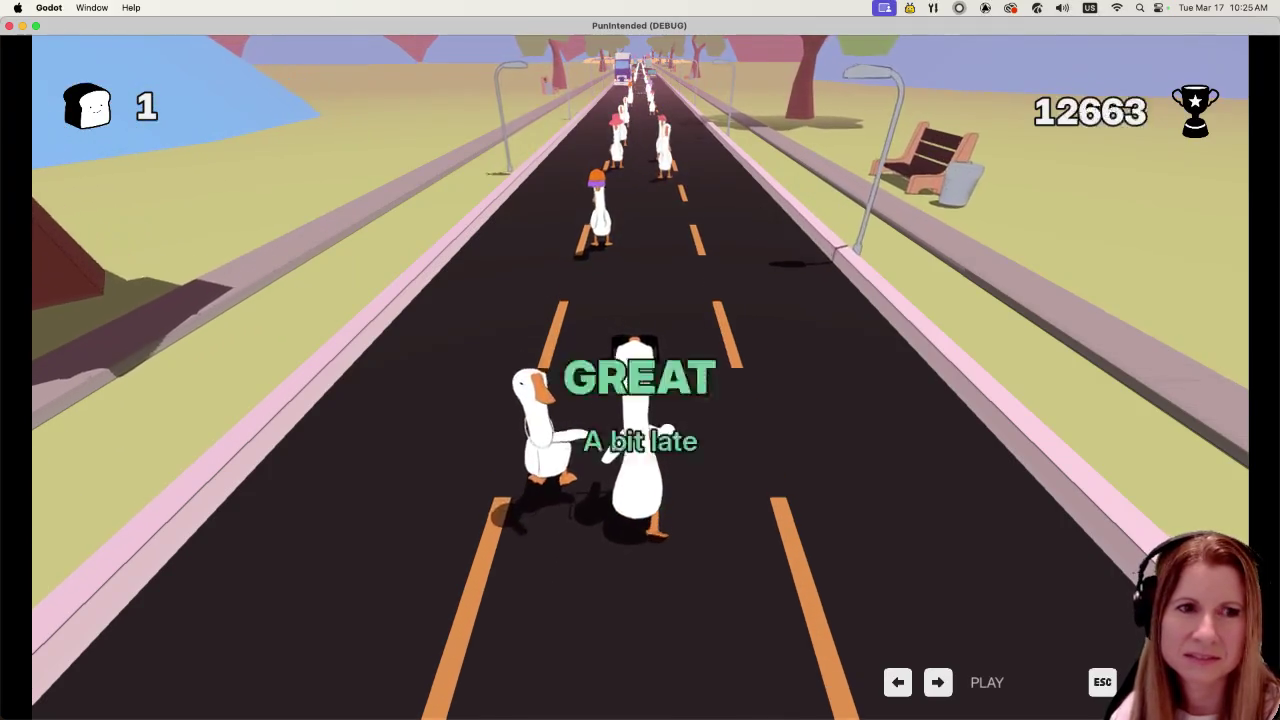
key(Left)
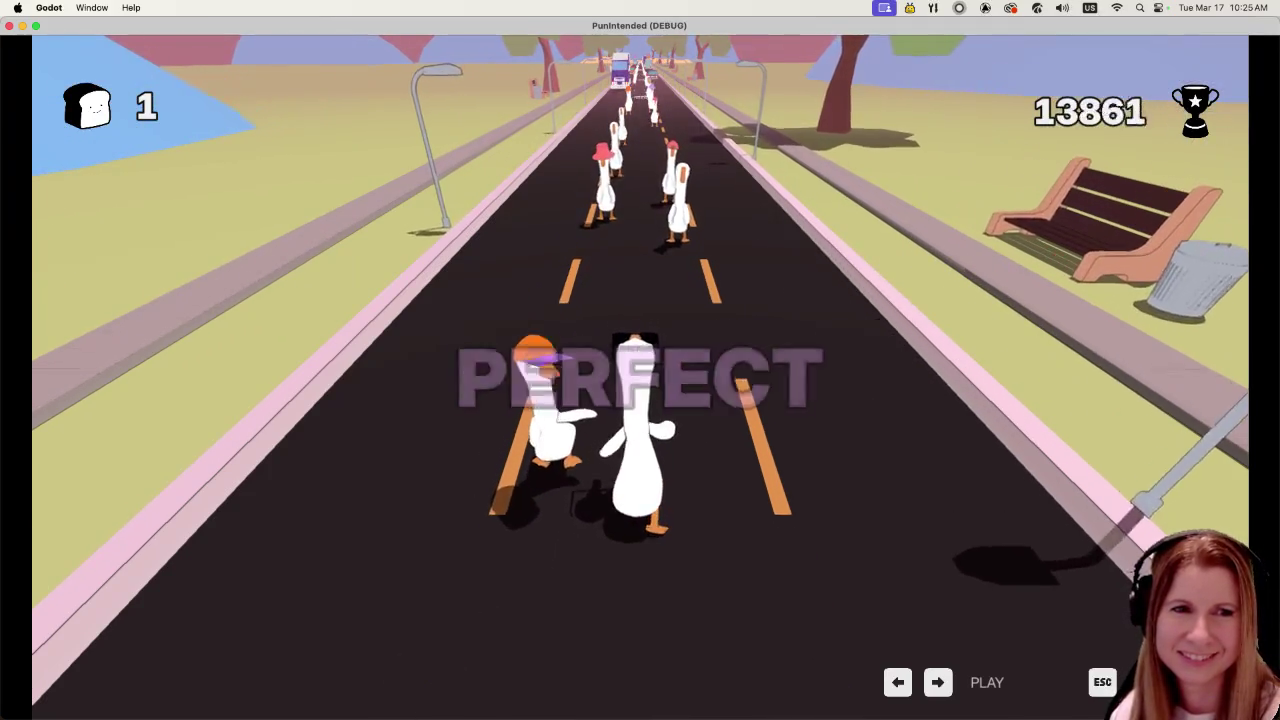
key(Right)
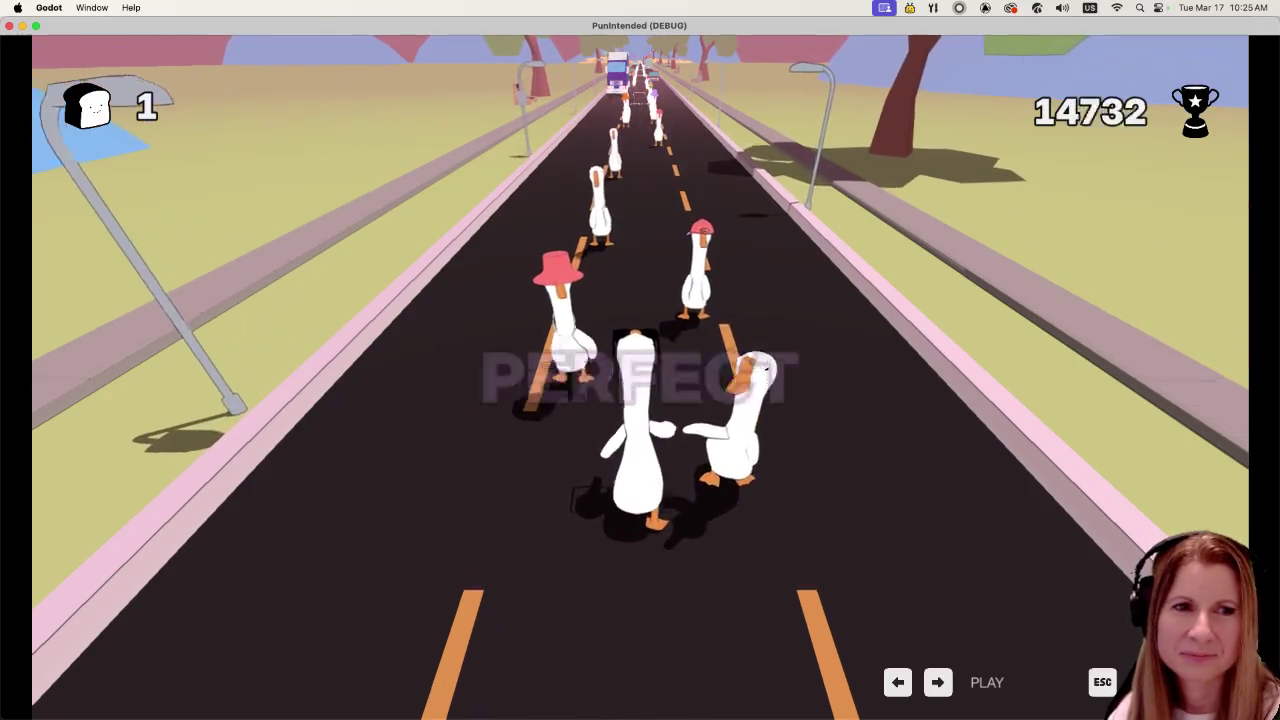
key(Left)
key(Right)
key(Left)
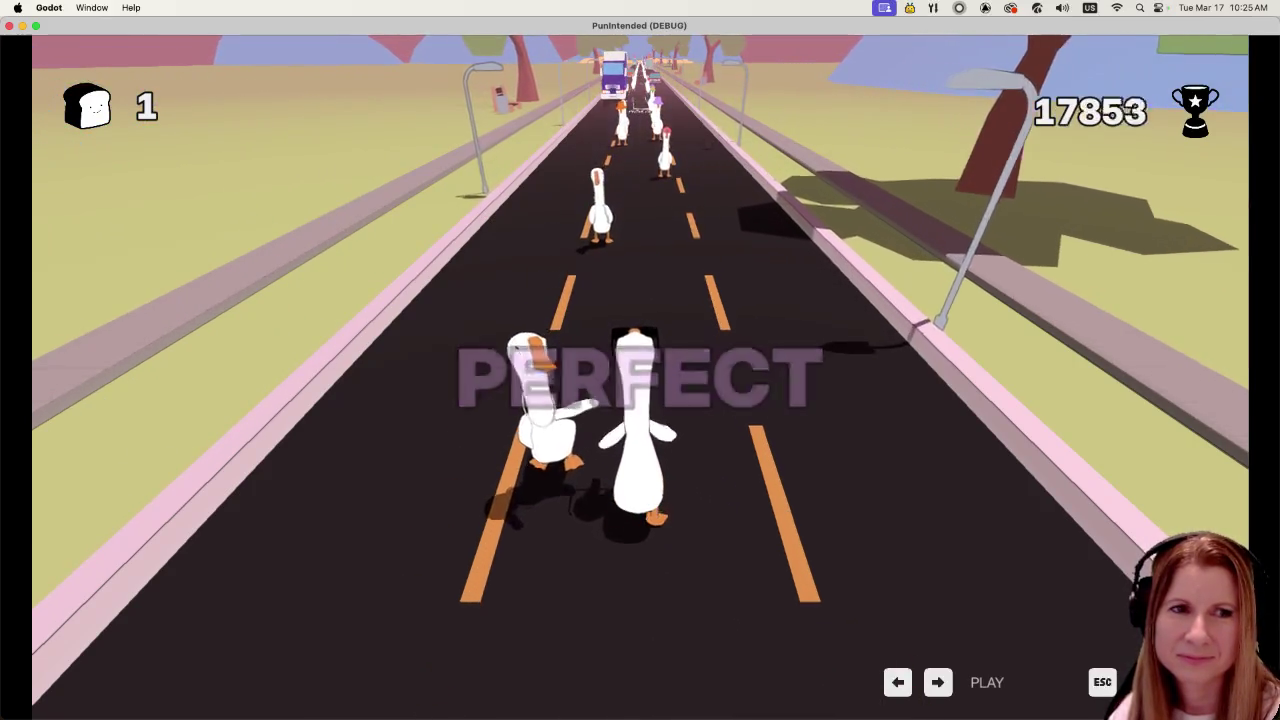
key(Left)
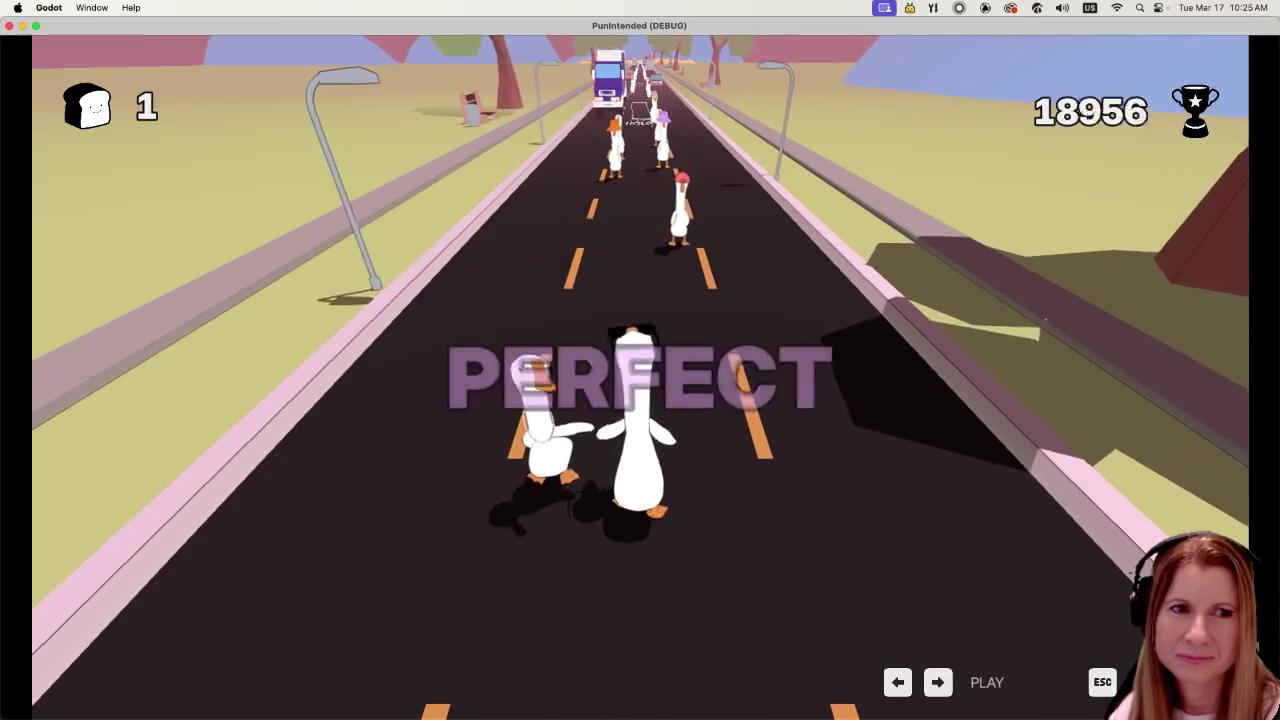
key(Right)
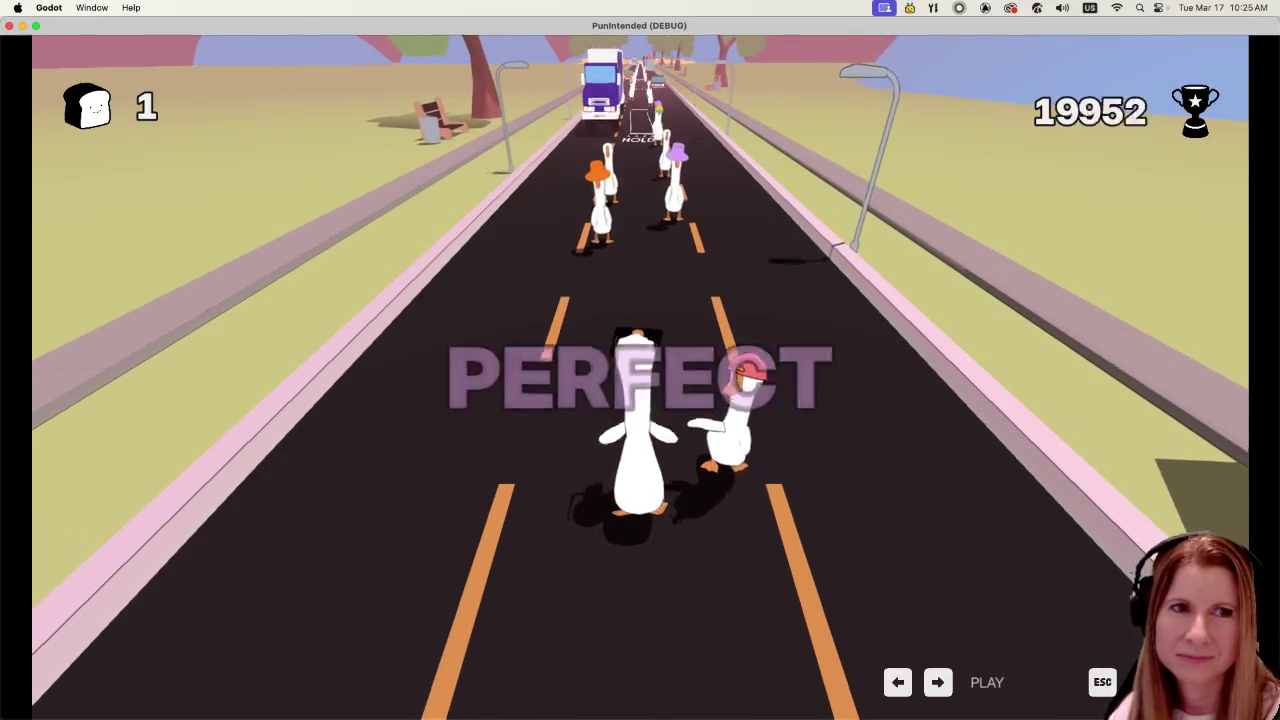
key(Left)
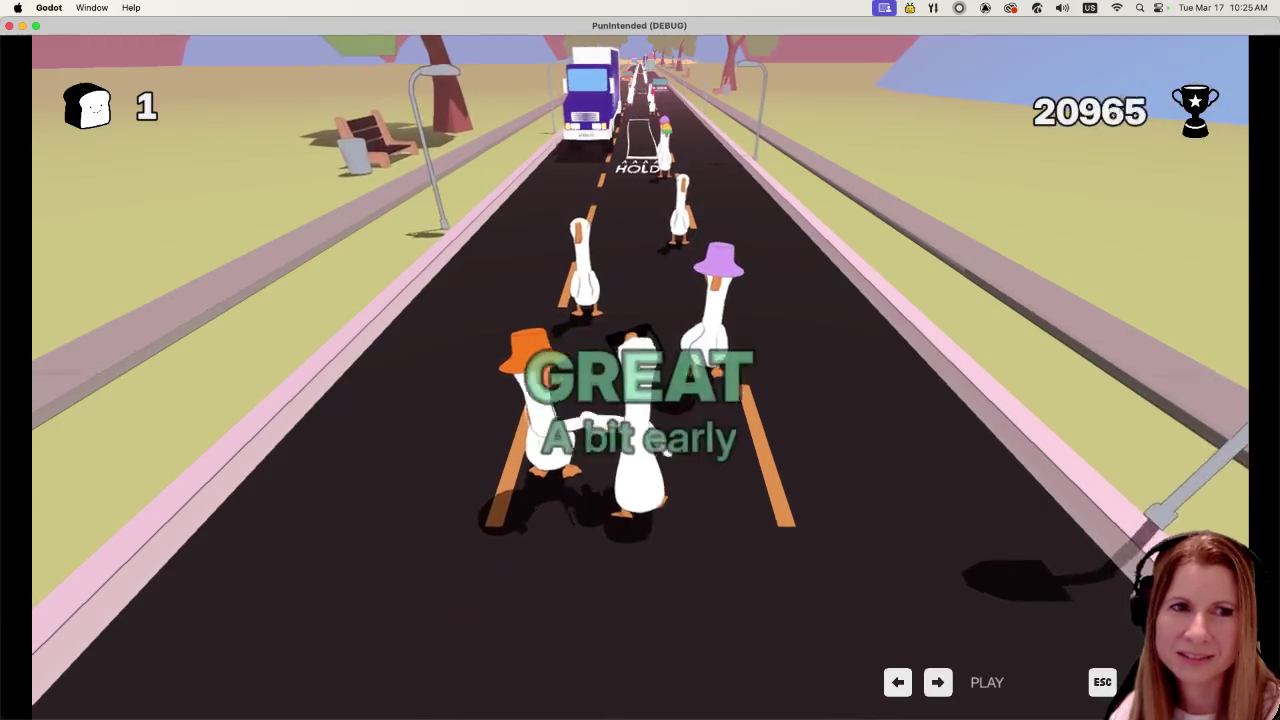
key(Right)
key(Right)
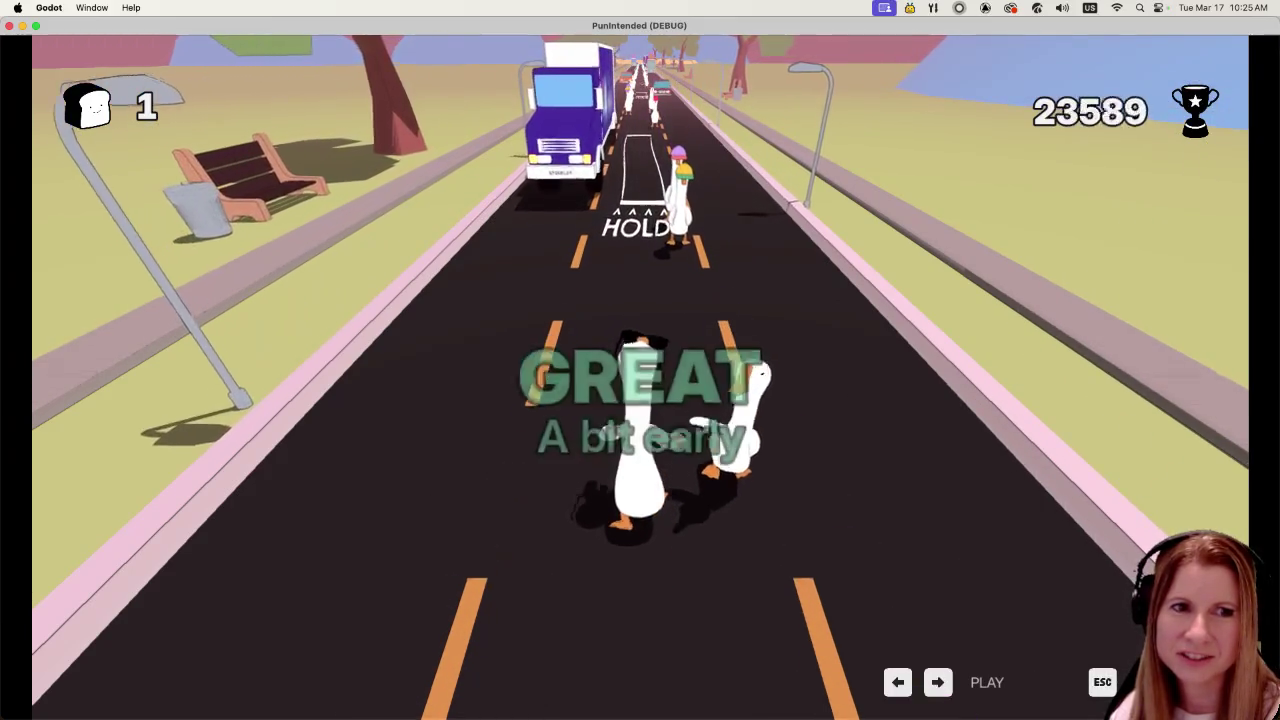
key(Right)
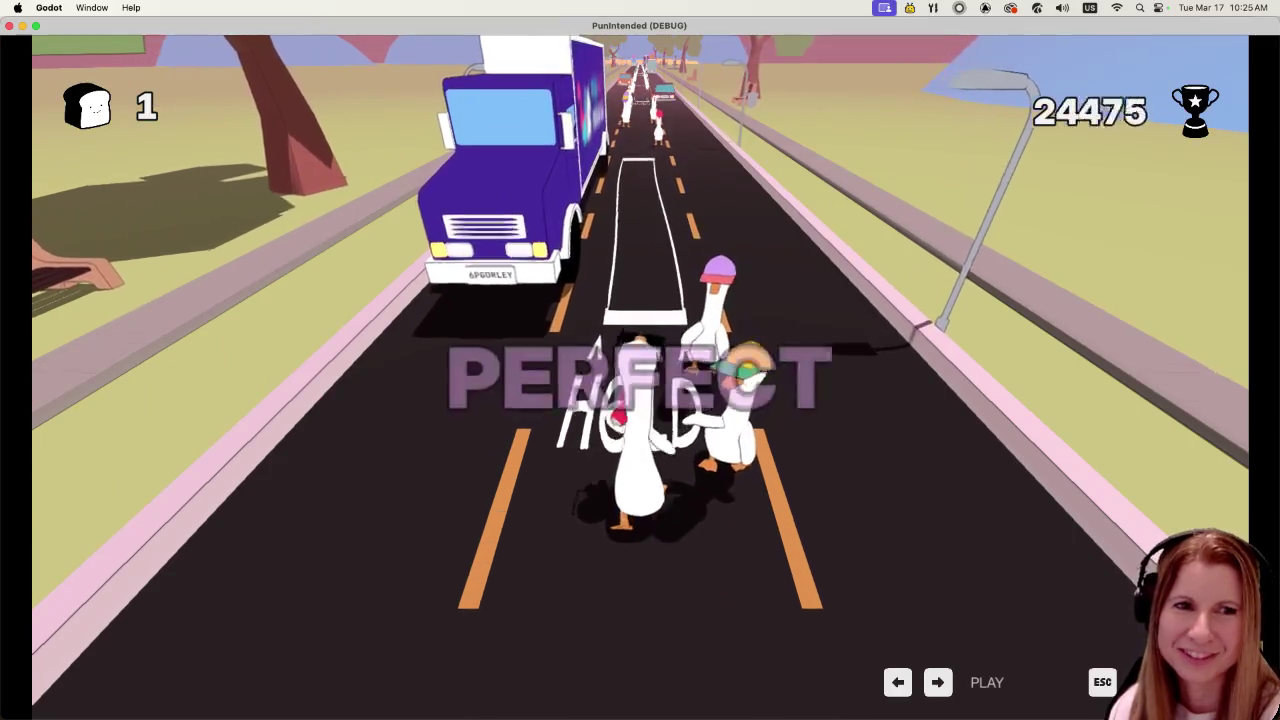
key(Left)
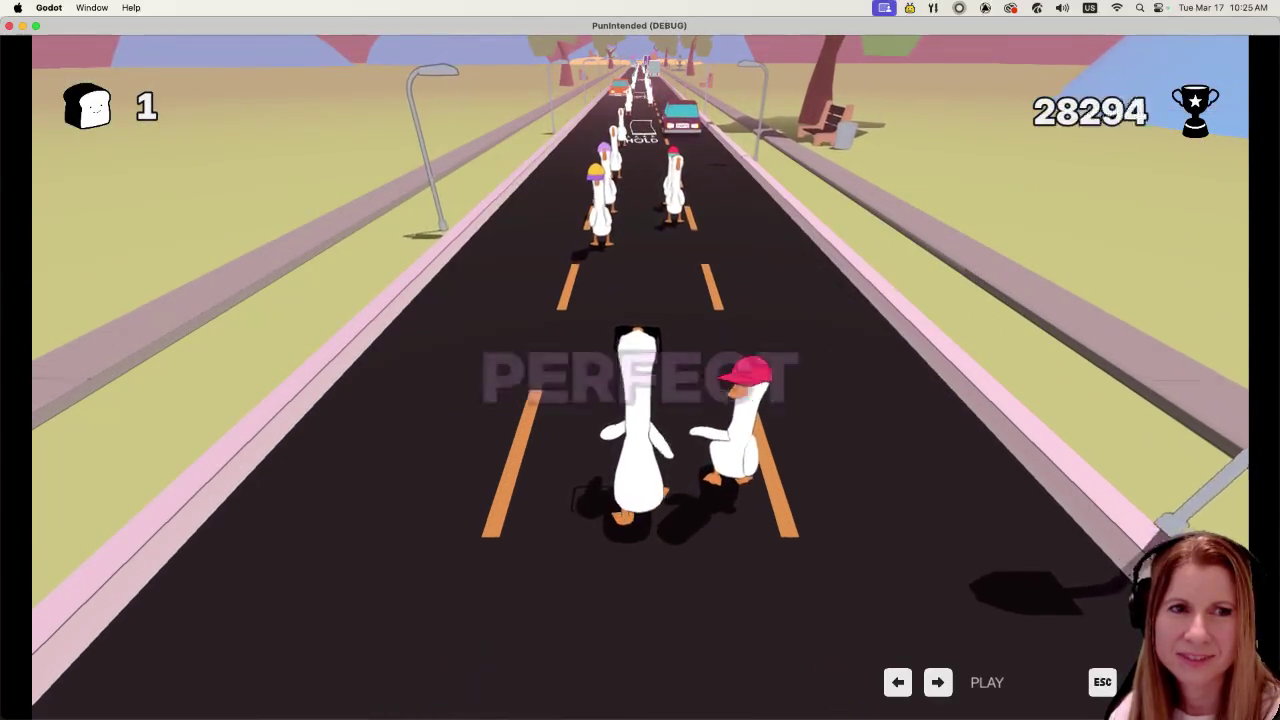
- Honk on the next notes and start the HOLD, pushing the score to 35,884
key(space)
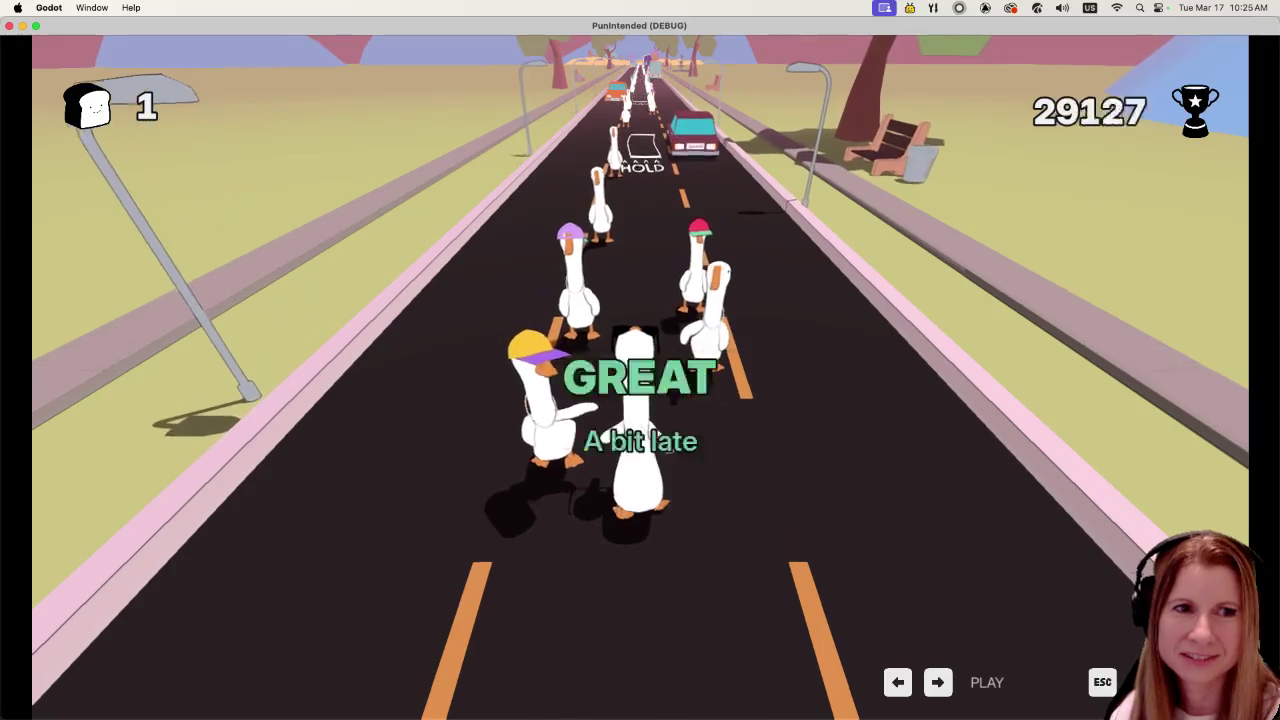
key(space)
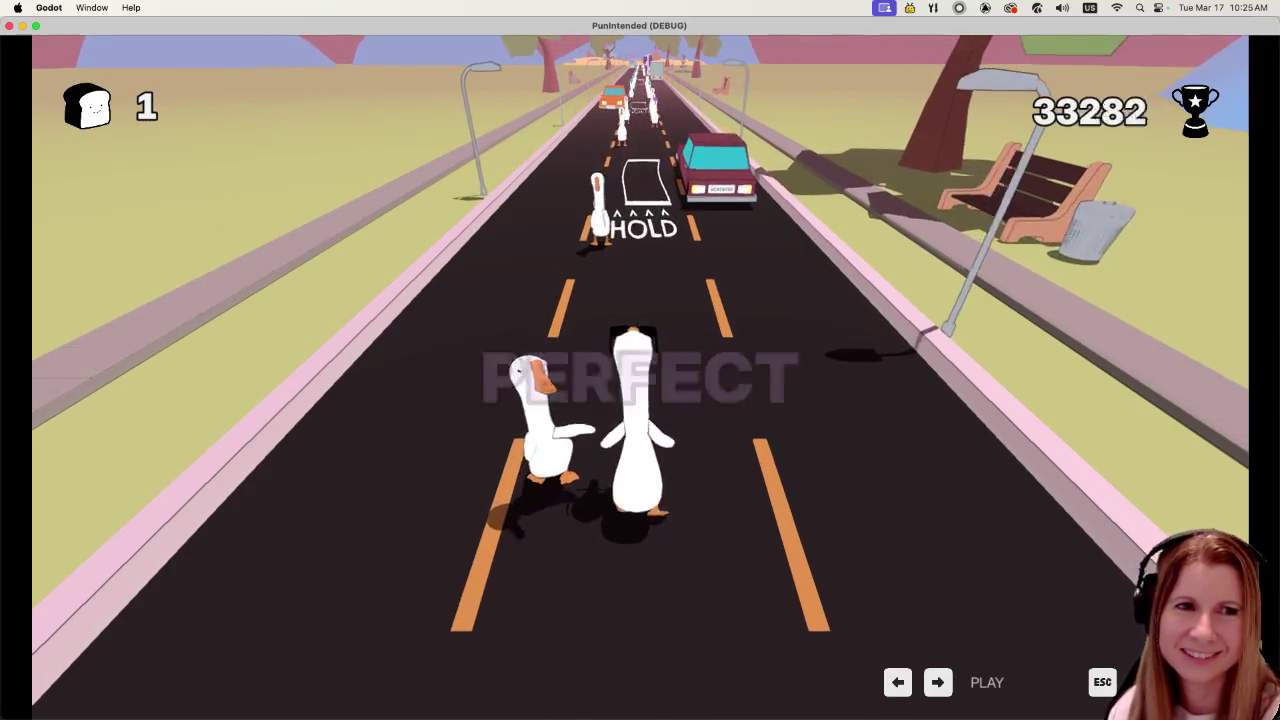
key(space)
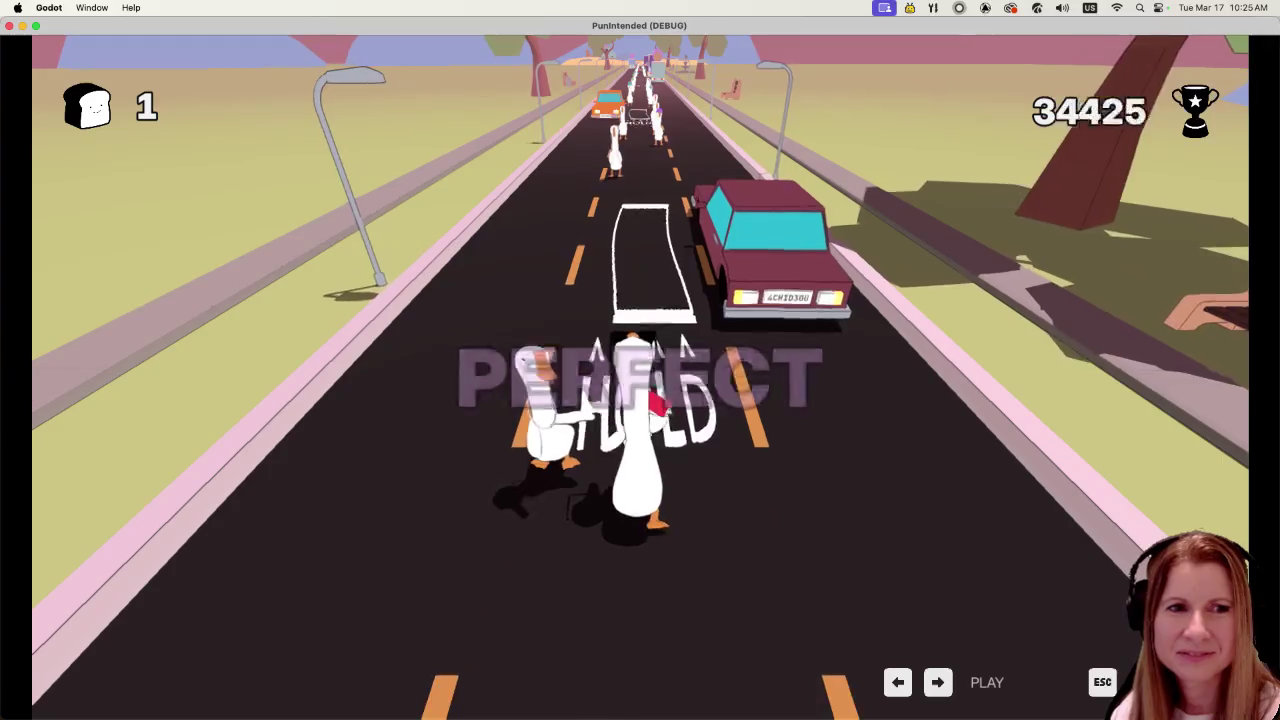
key(space)
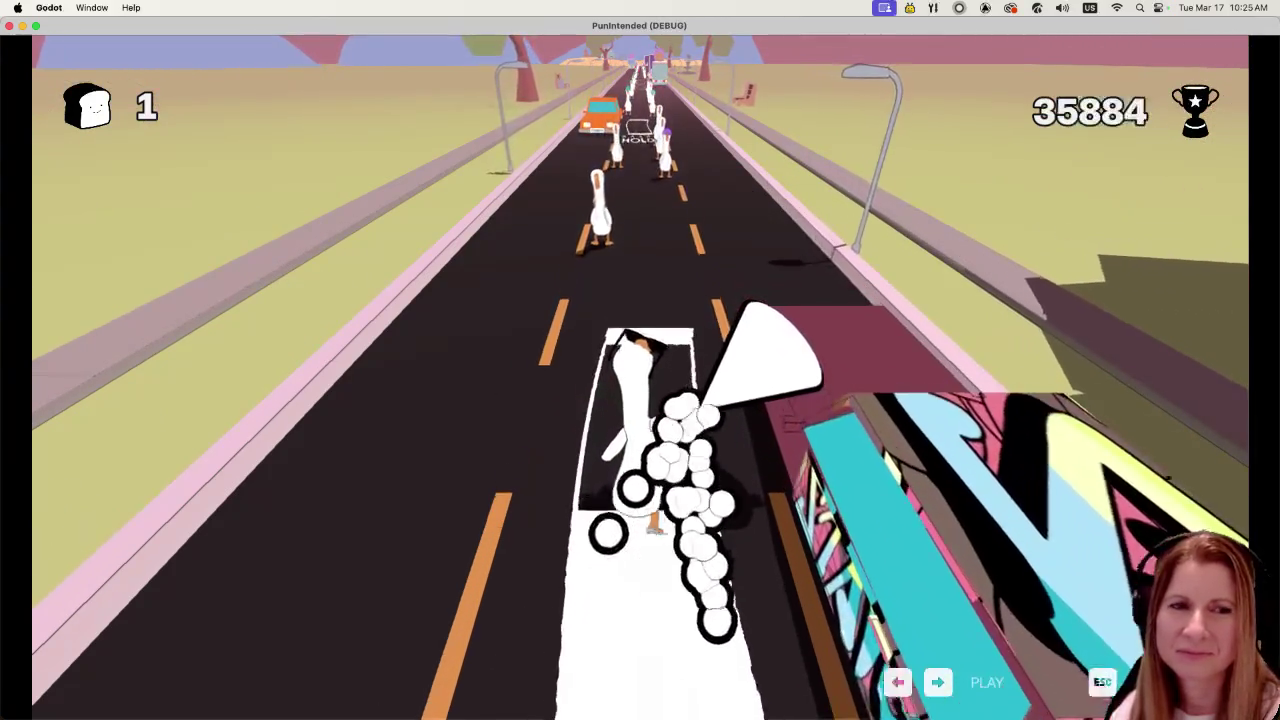
- Keep hitting beats and HOLD notes through the truck section of the Goose Bumps run
key(space)
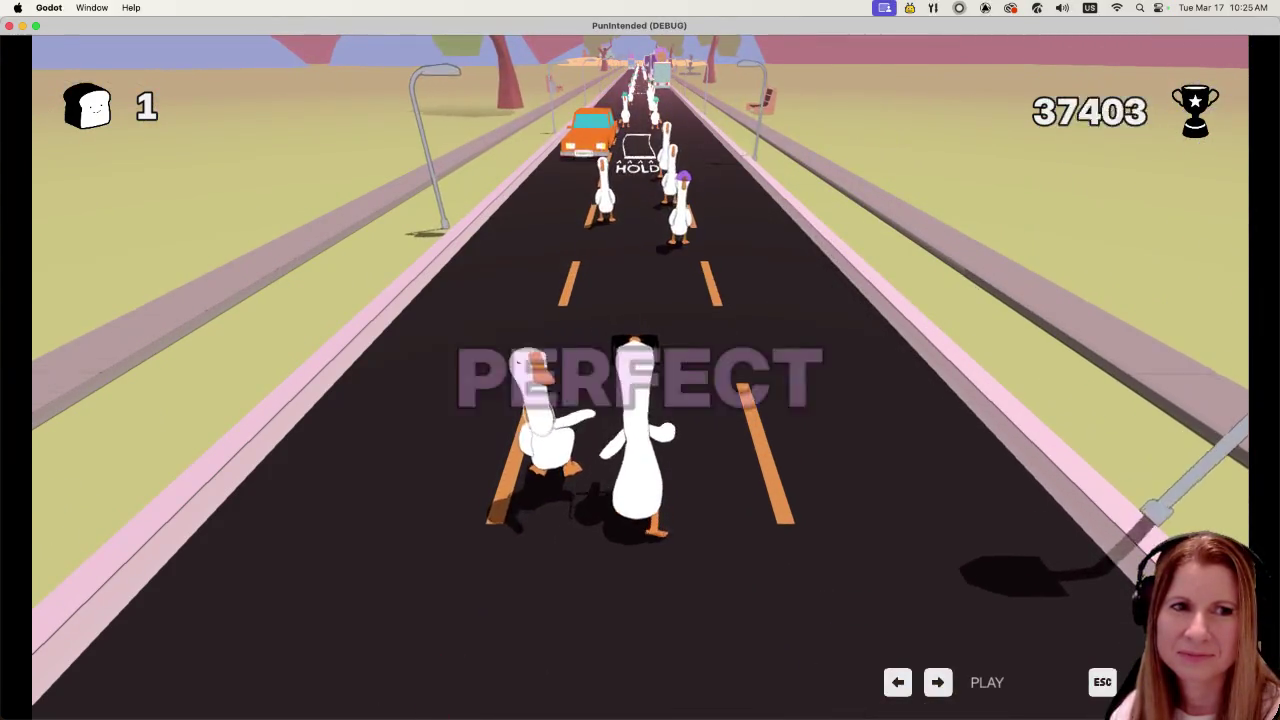
key(space)
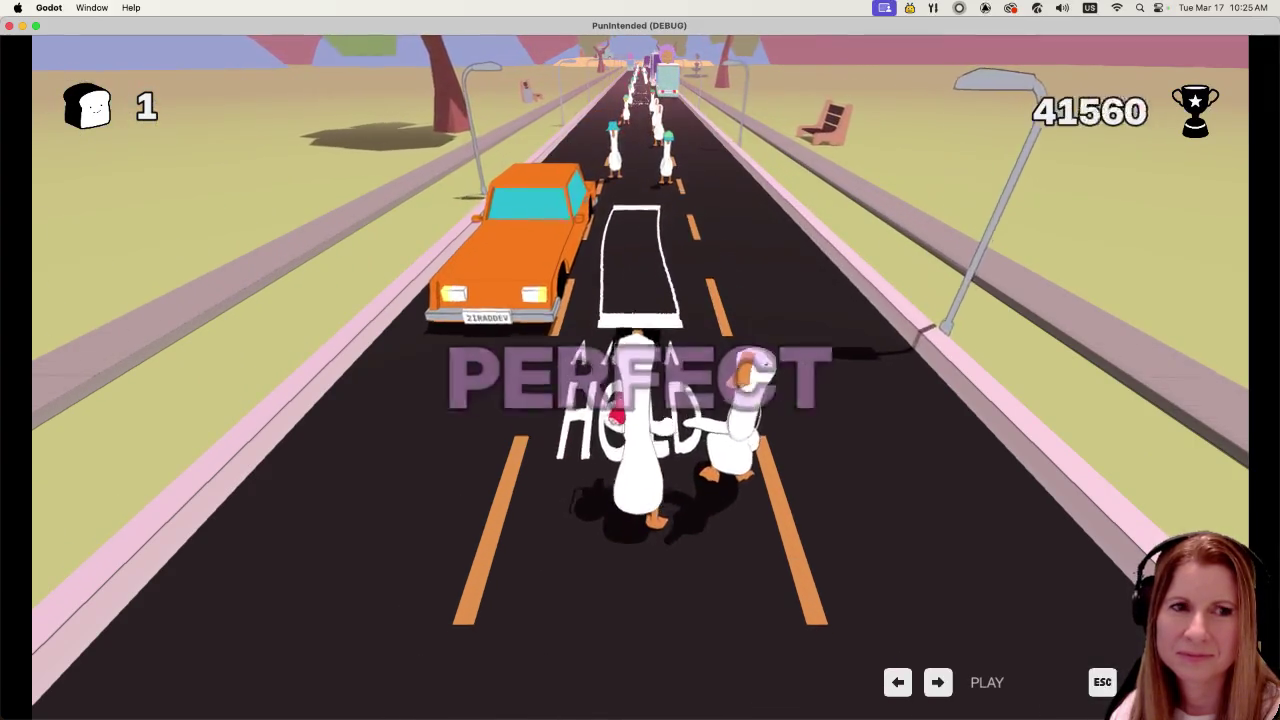
key(space)
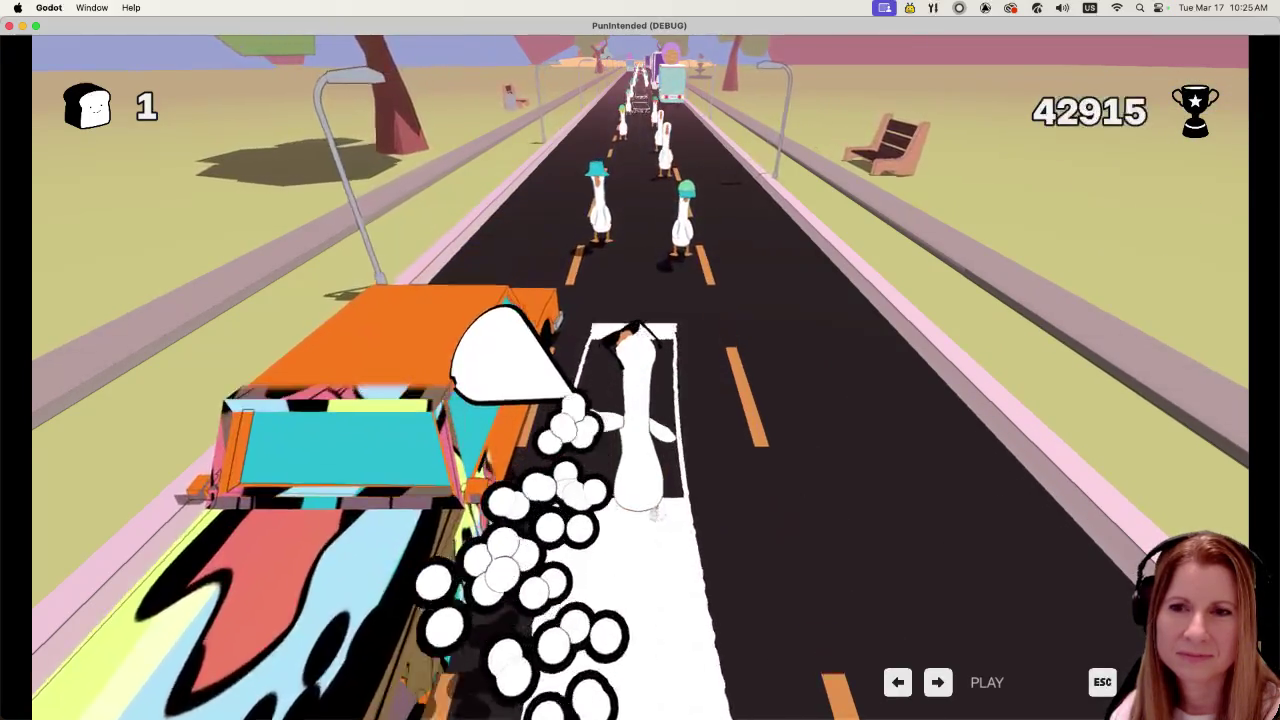
key(space)
key(space)
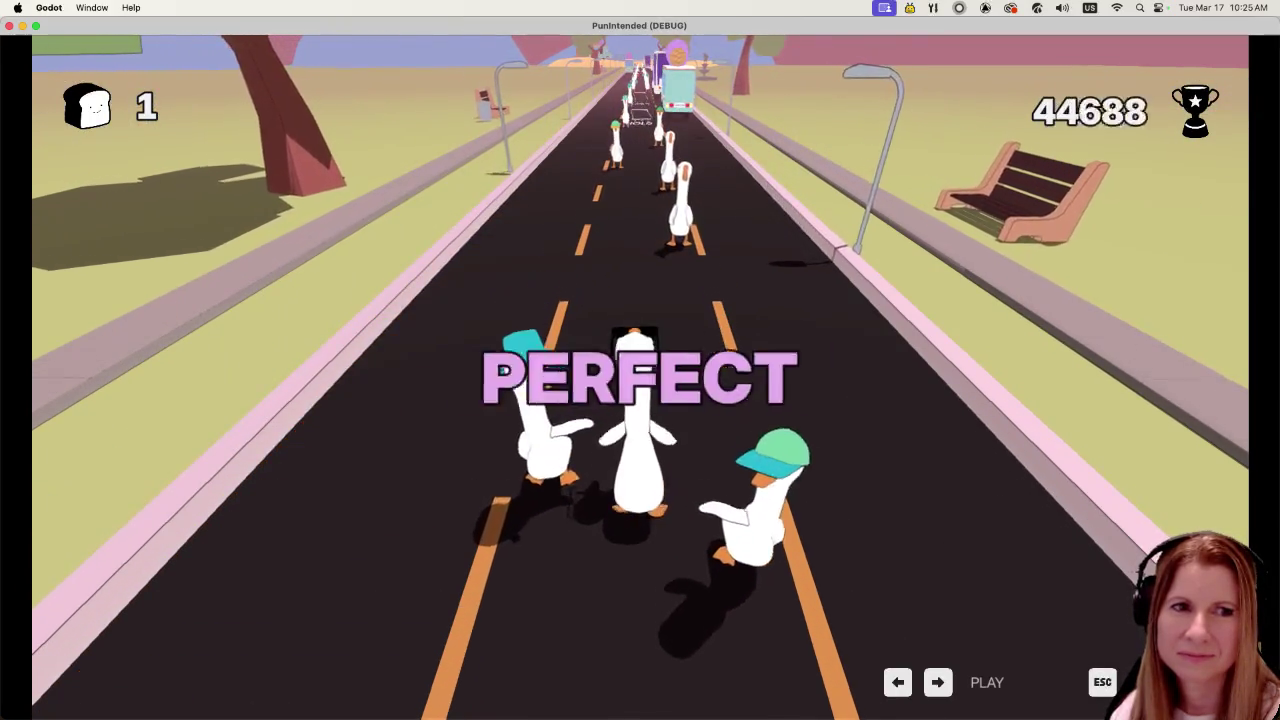
key(space)
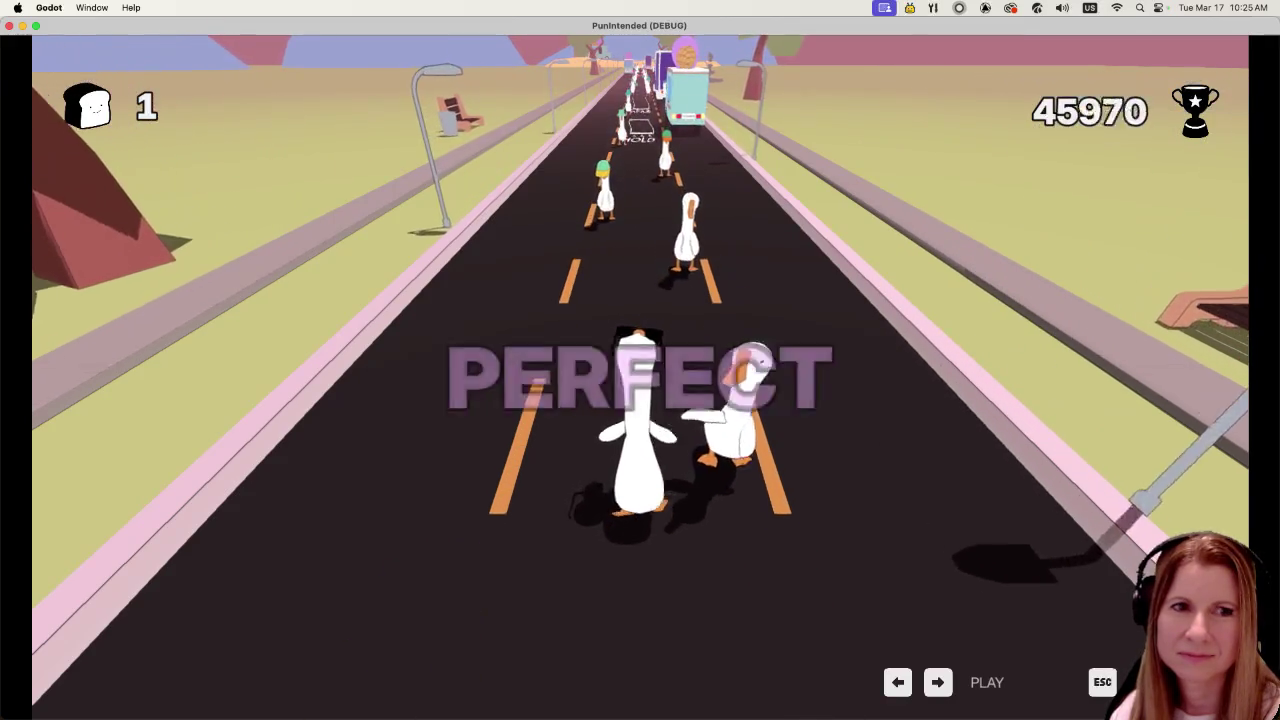
key(space)
key(space)
key(space)
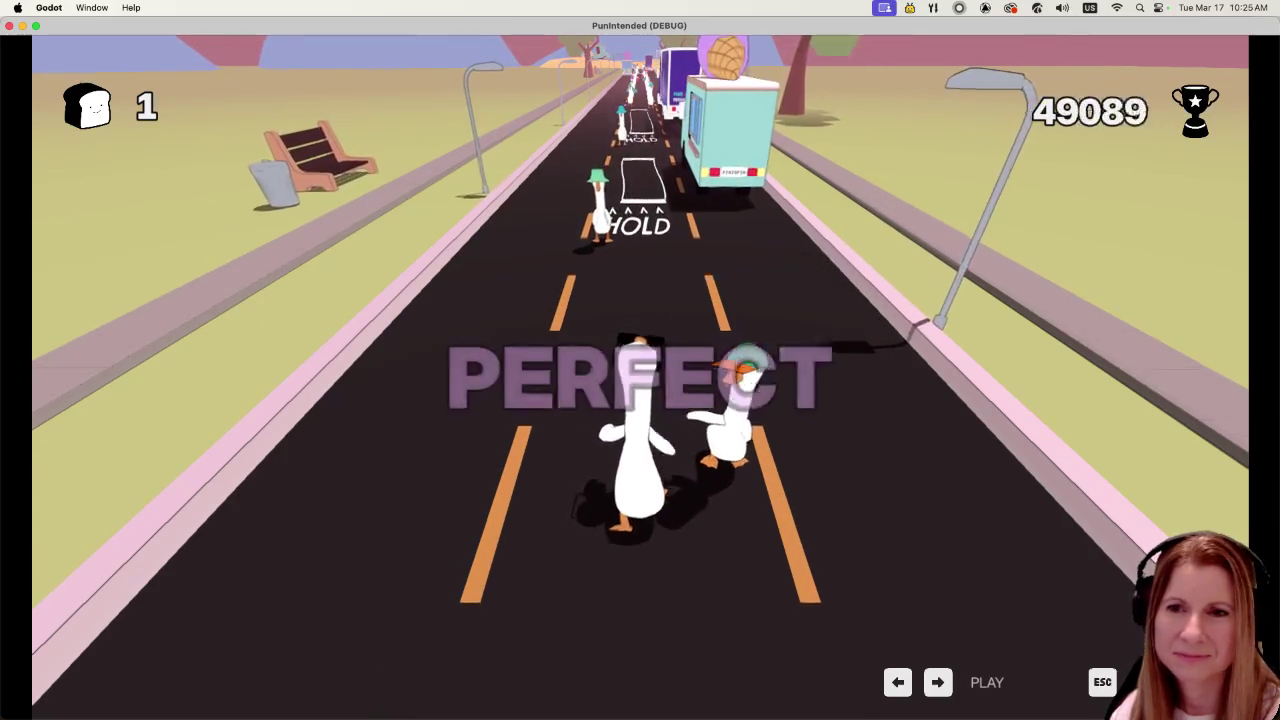
key(space)
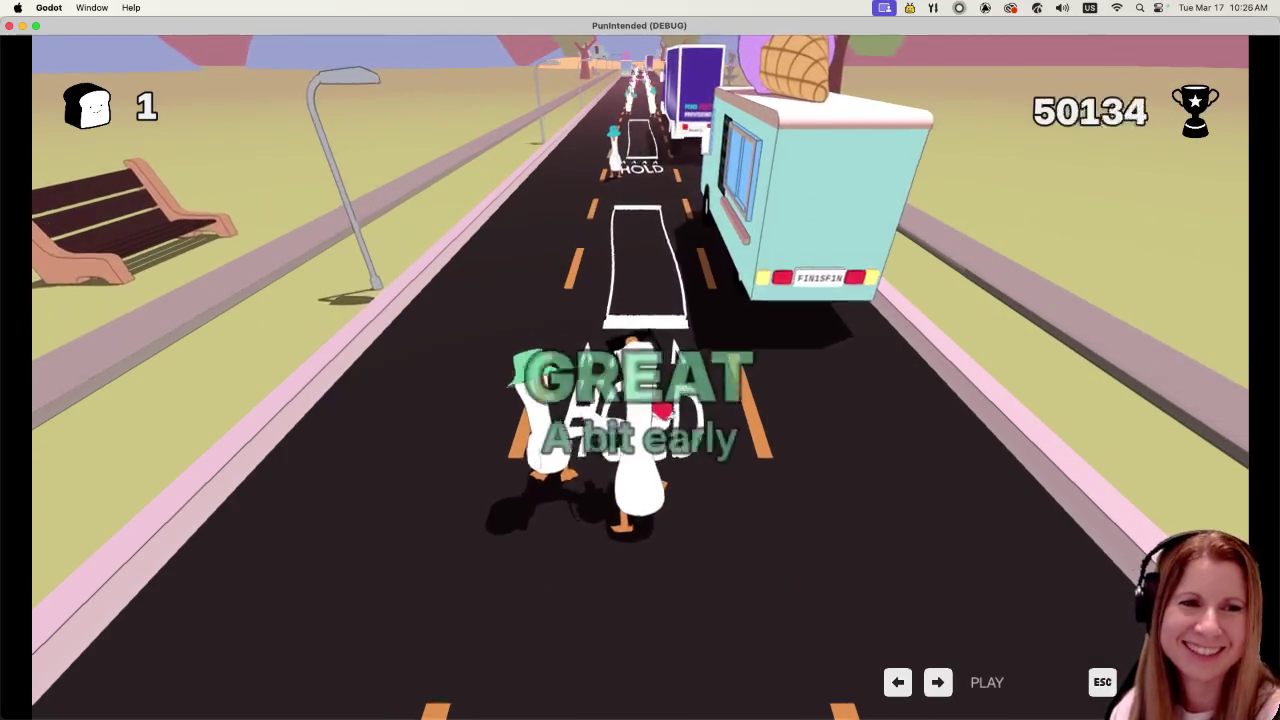
key(space)
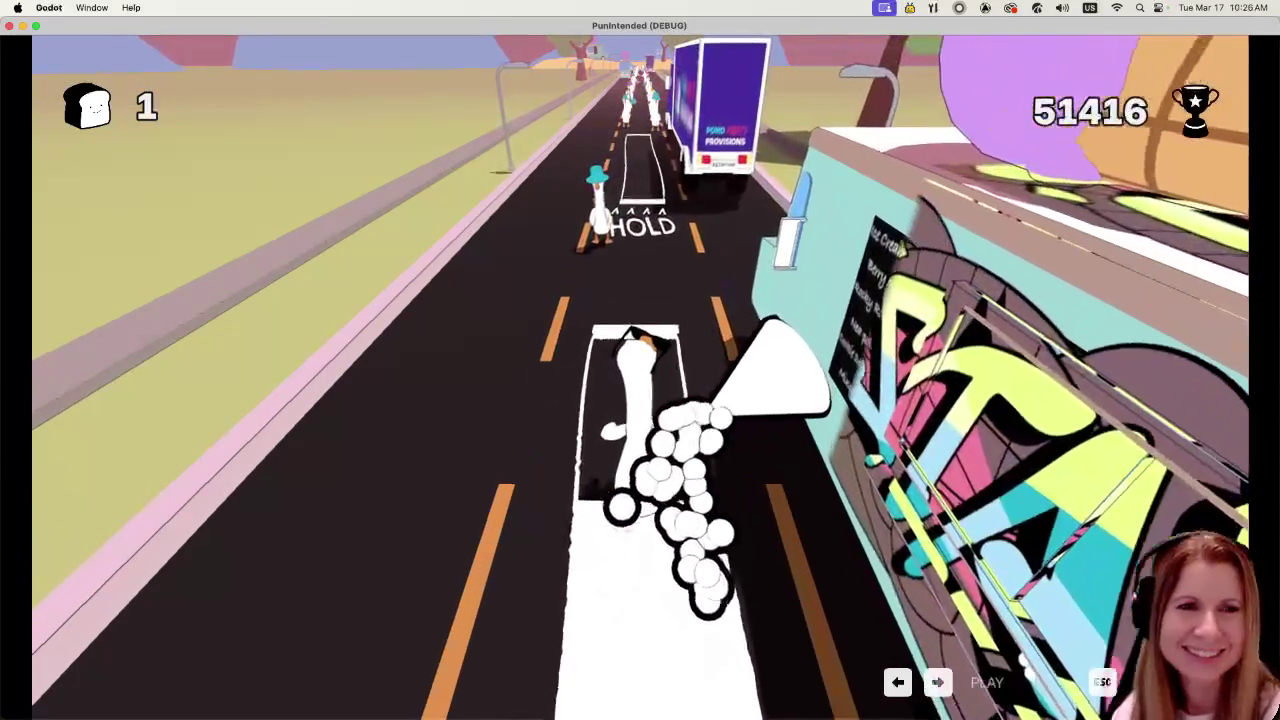
key(space)
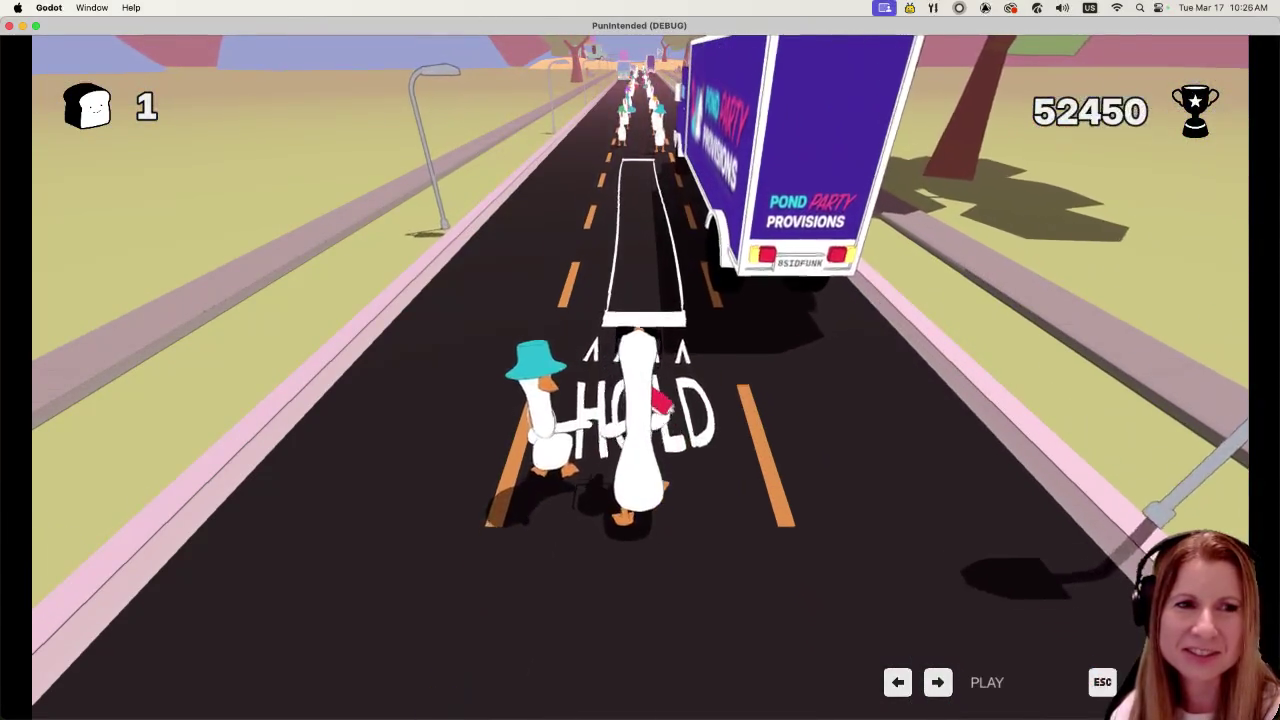
key(space)
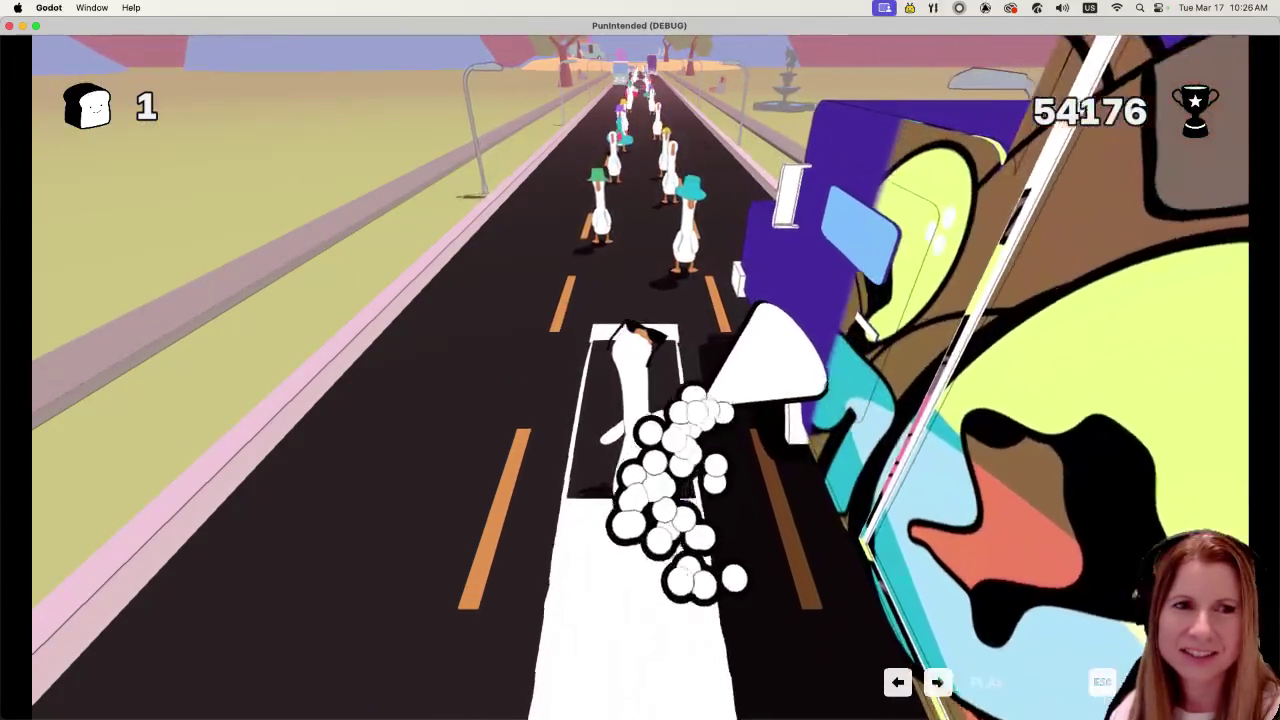
key(space)
key(space)
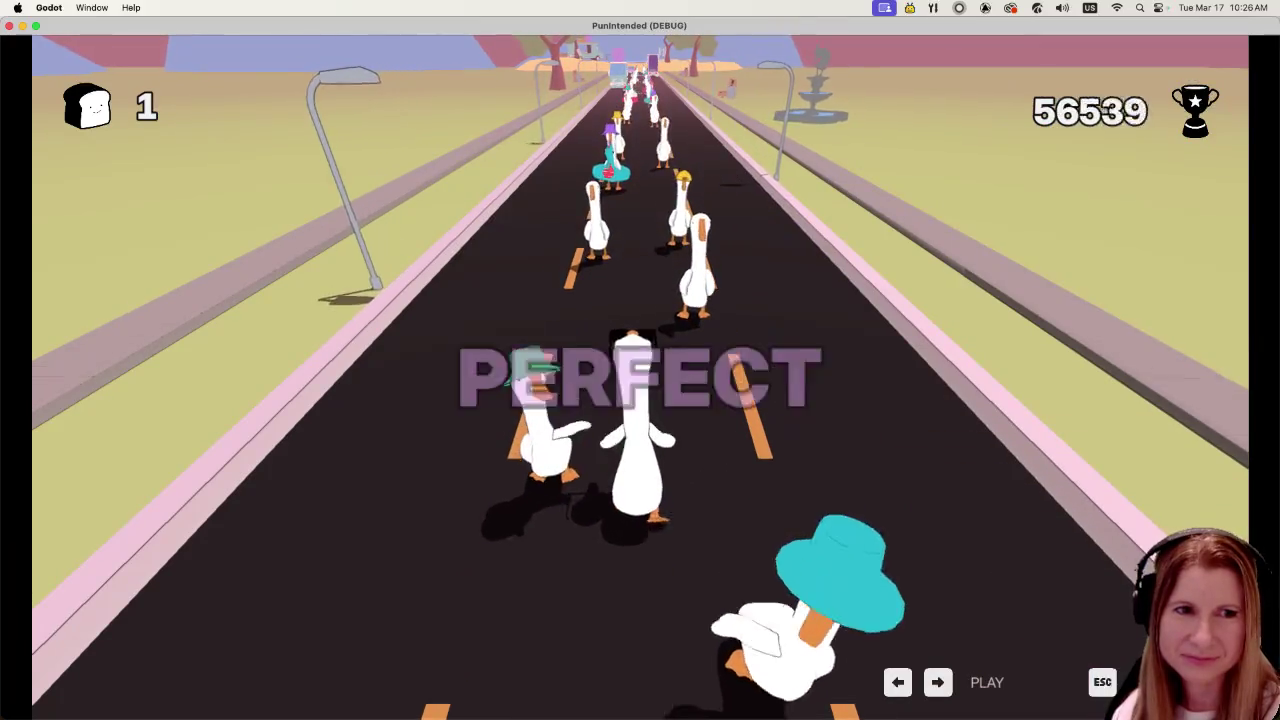
key(space)
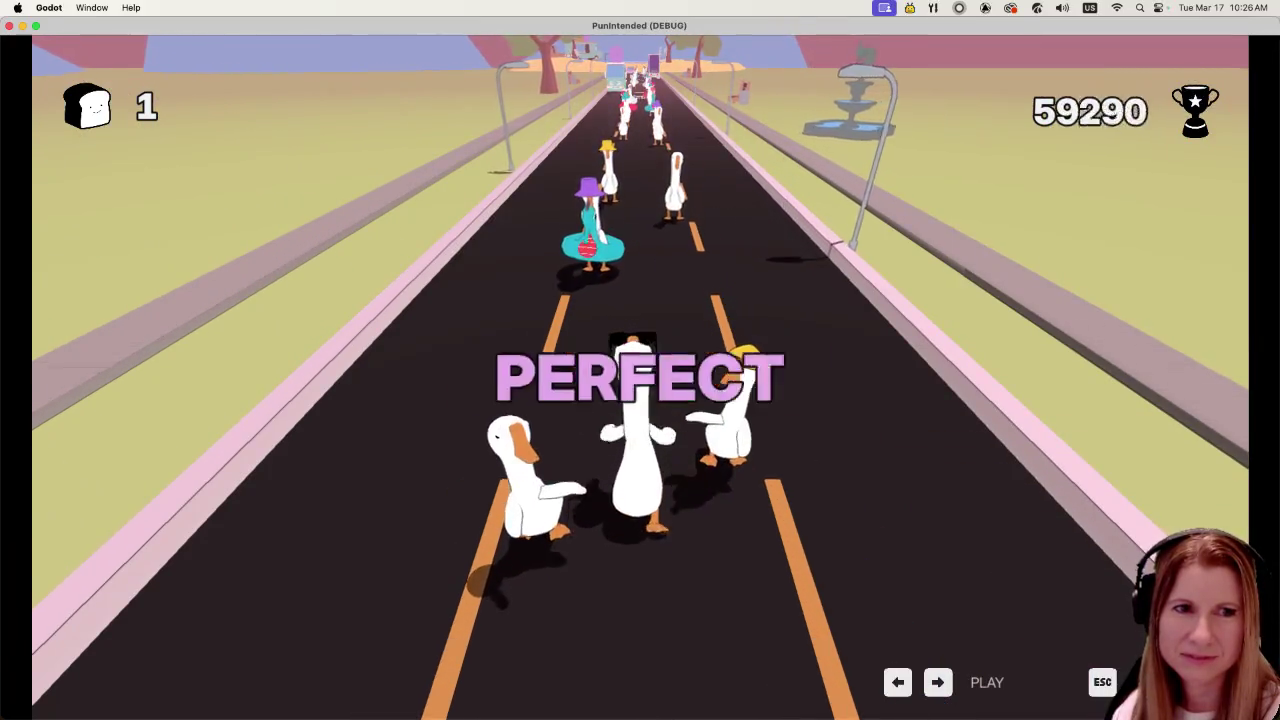
key(space)
key(space)
key(space)
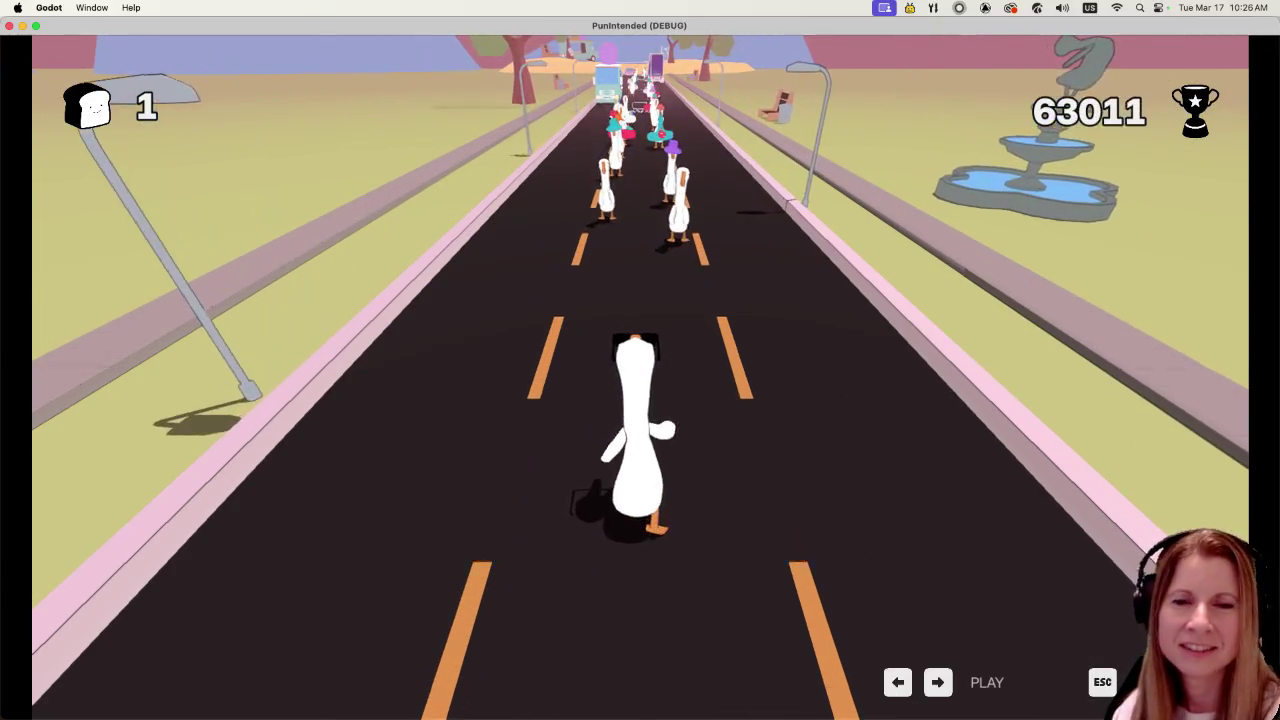
key(space)
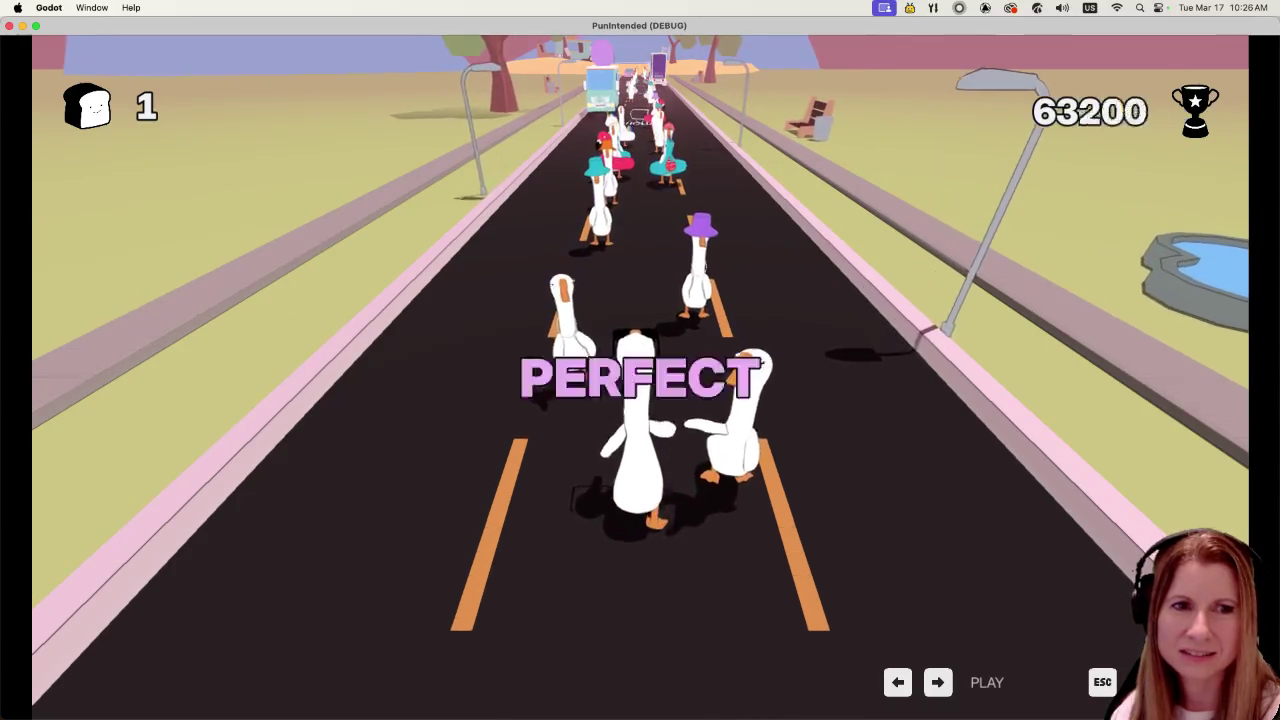
key(space)
key(space)
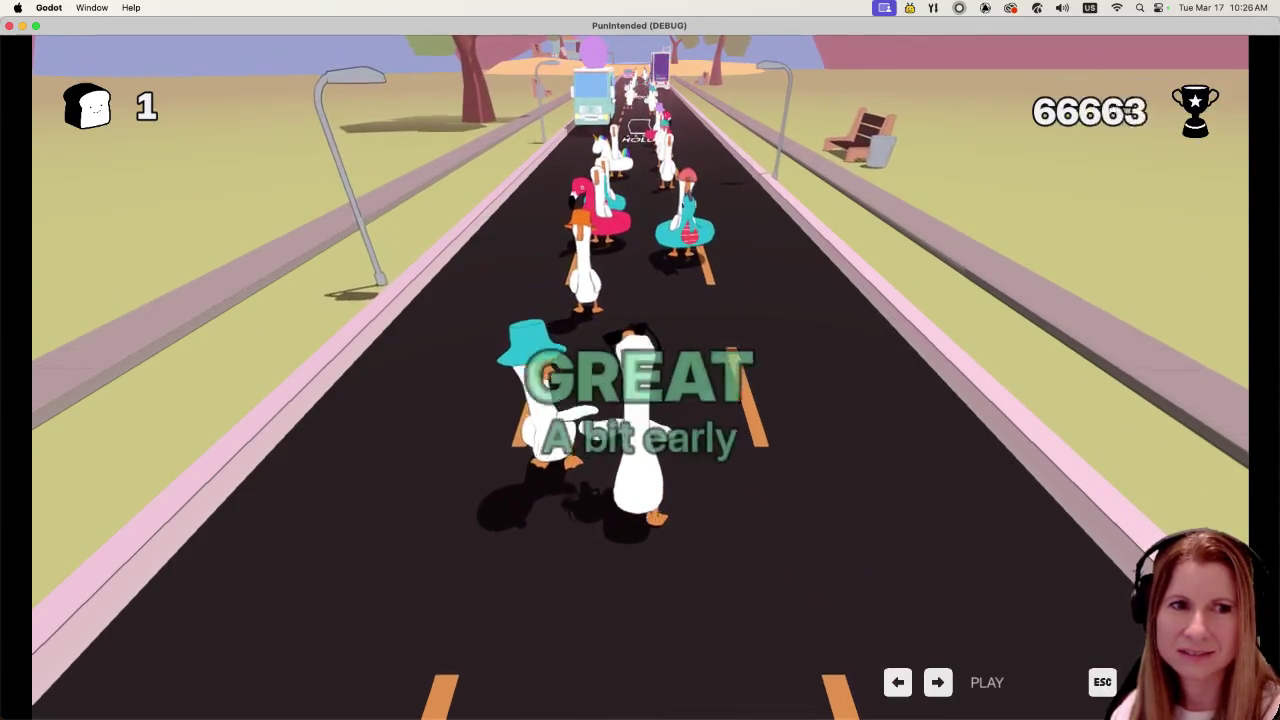
key(space)
key(space)
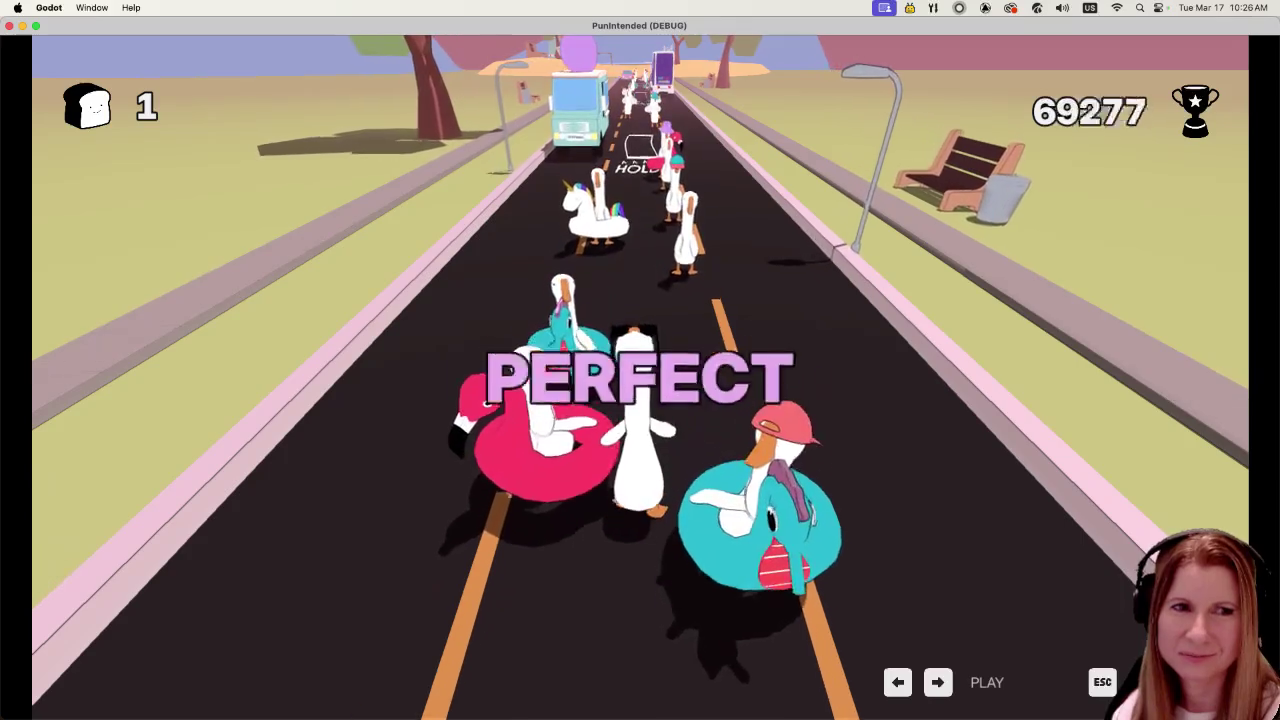
key(space)
key(space)
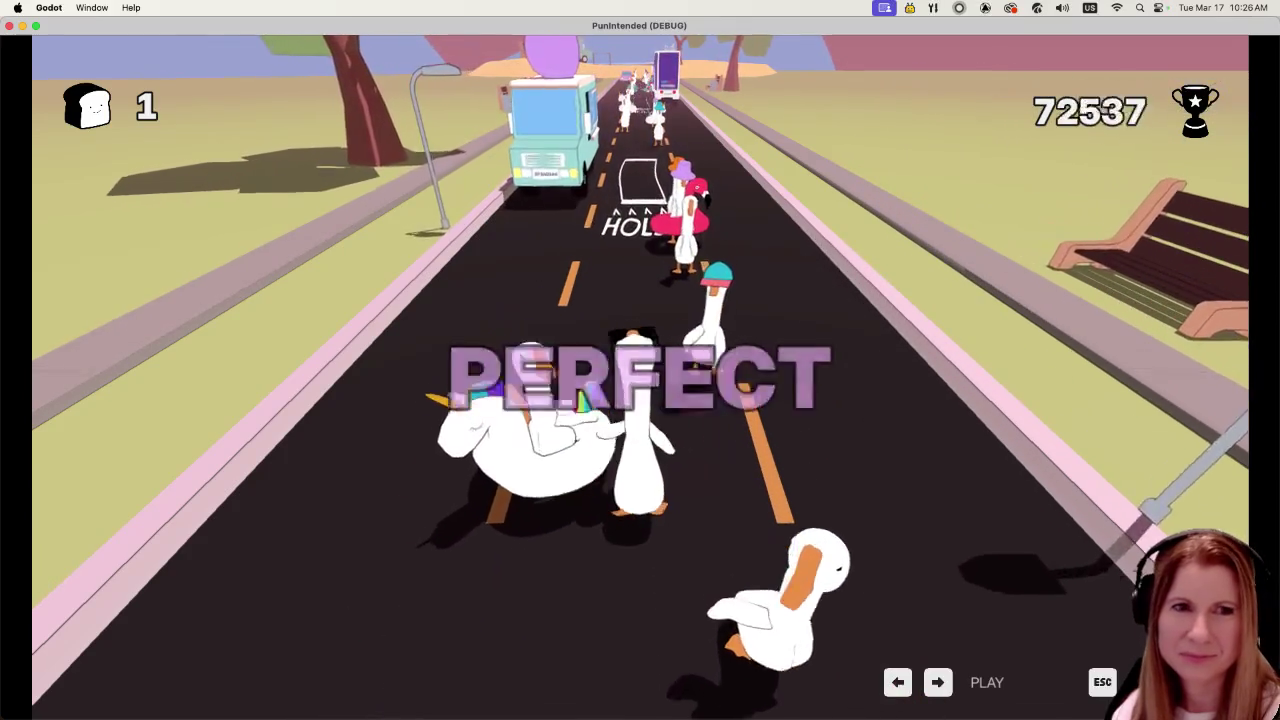
- Finish the level's remaining beats and holds, ending at 102,910 points and 9 Slices
key(Right)
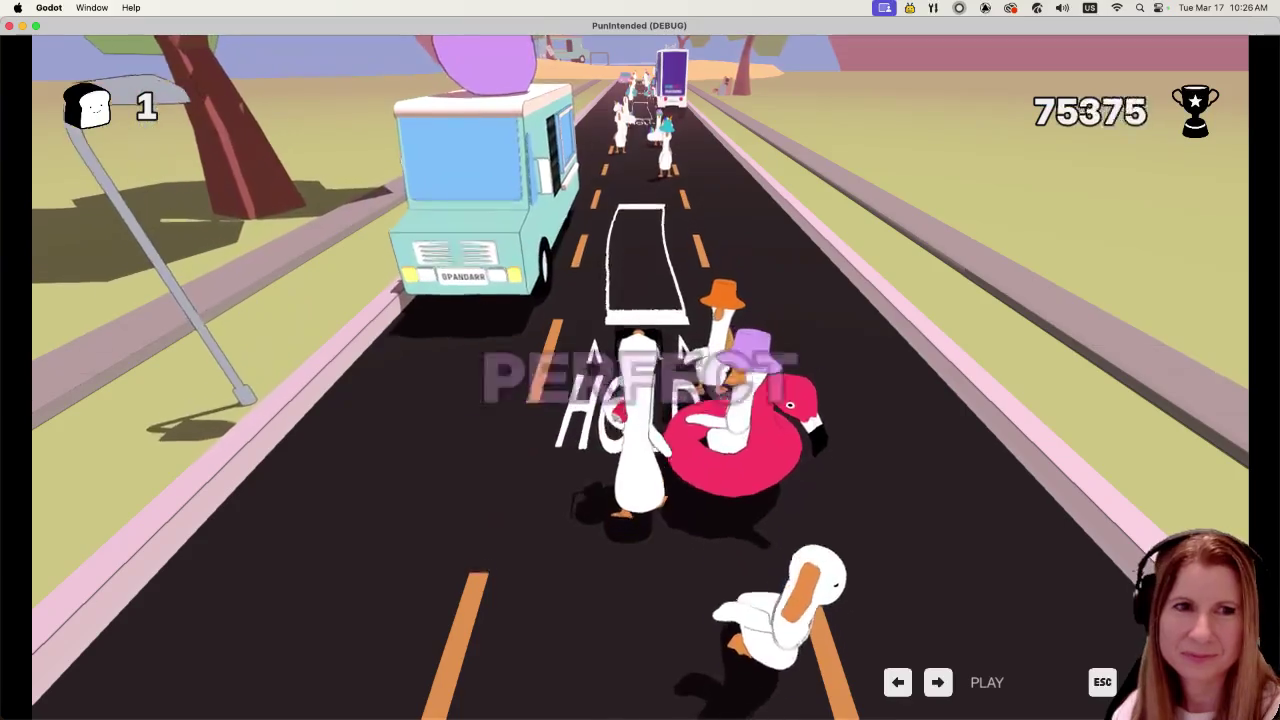
key(Right)
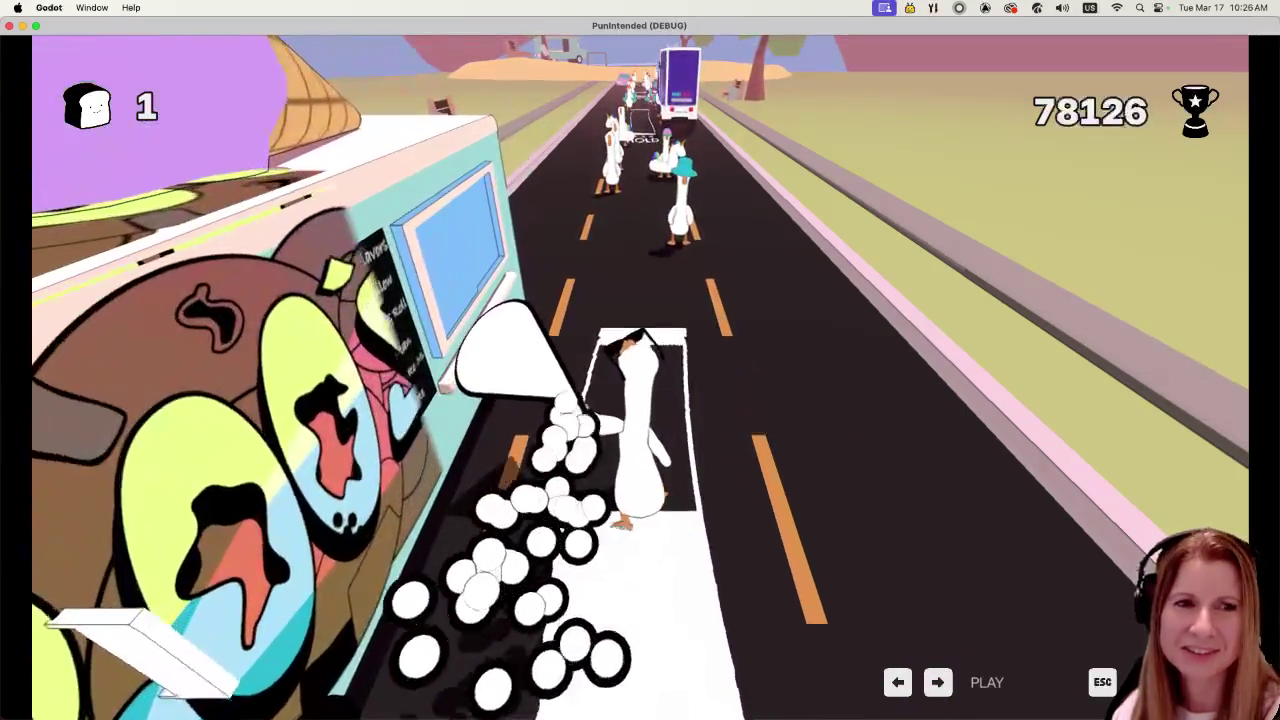
key(space)
key(space)
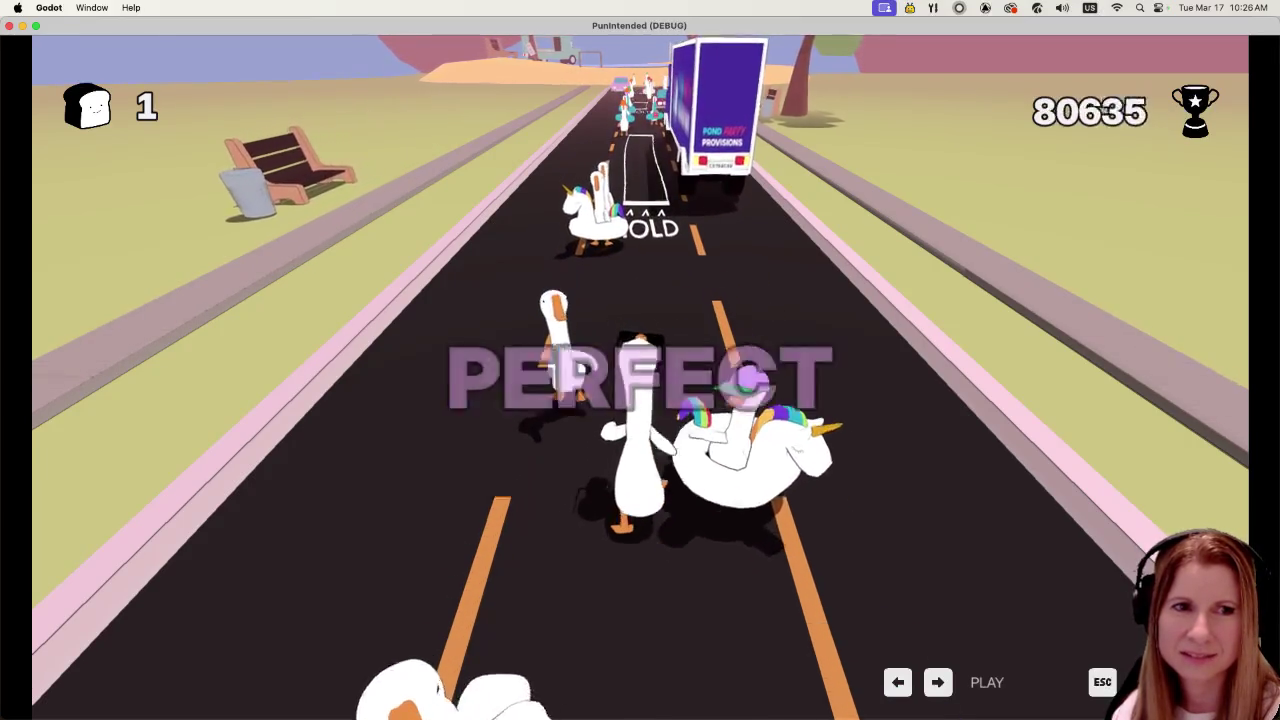
key(Right)
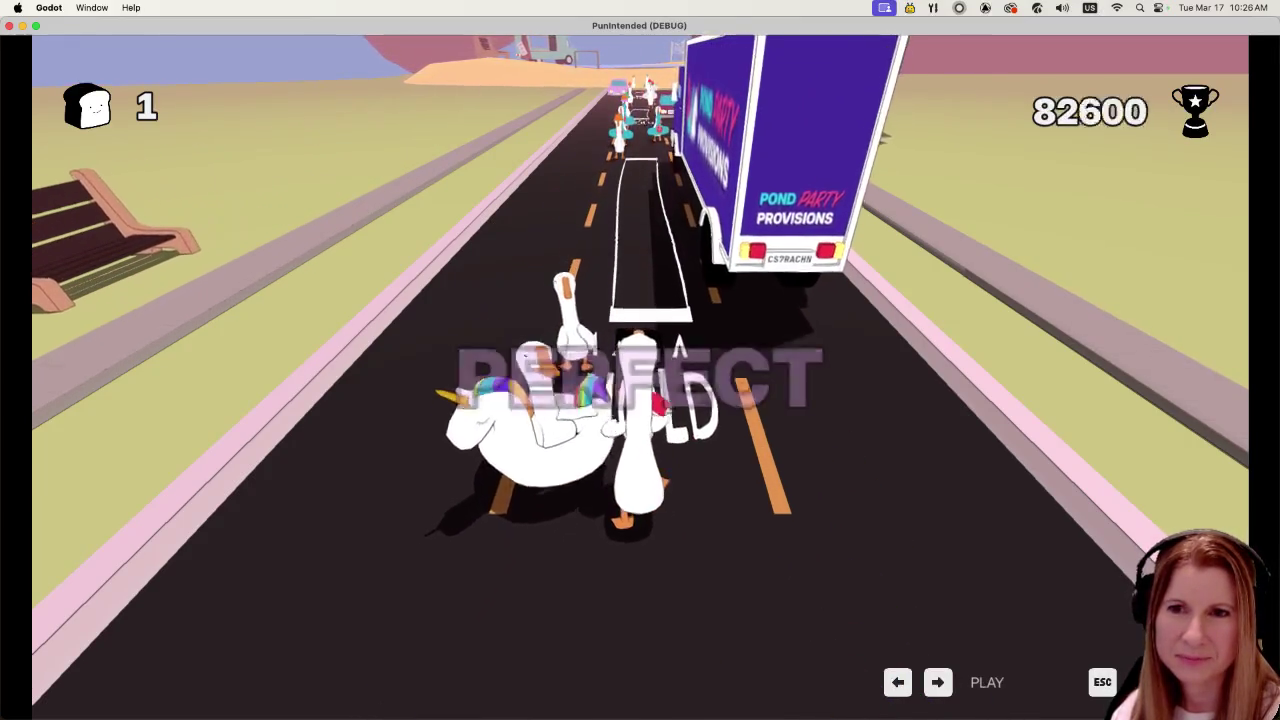
key(space)
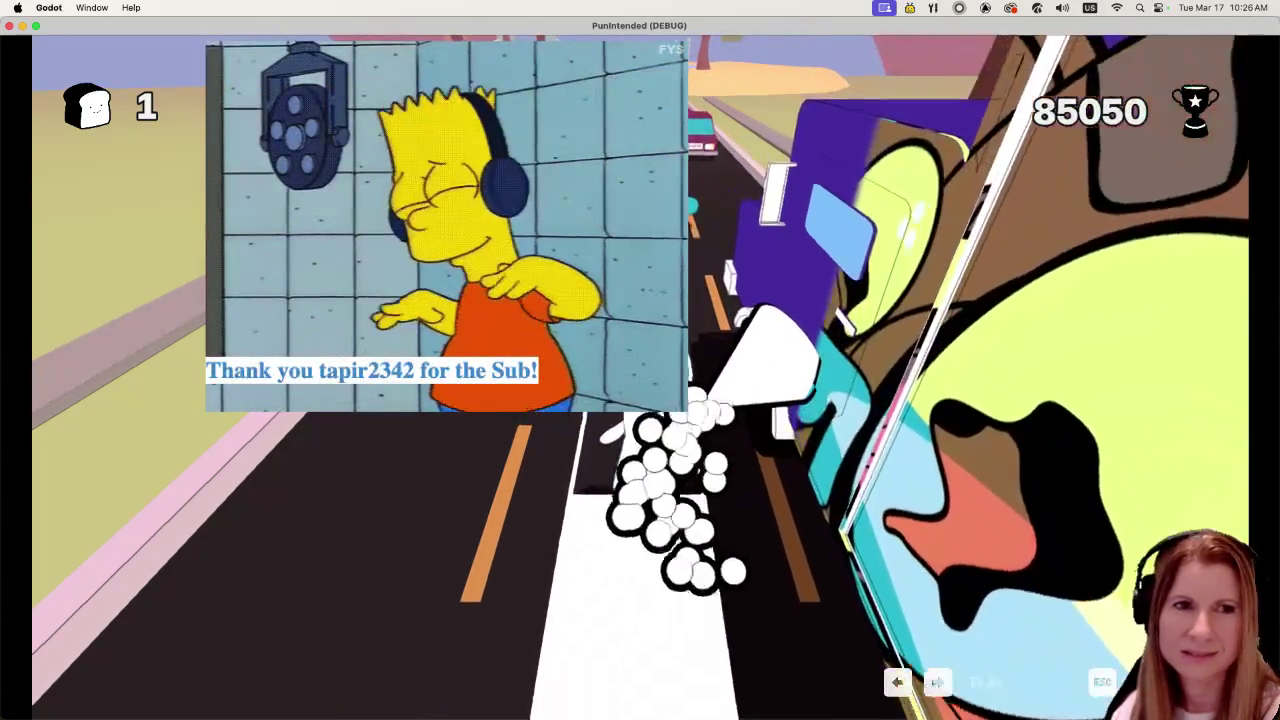
key(space)
key(space)
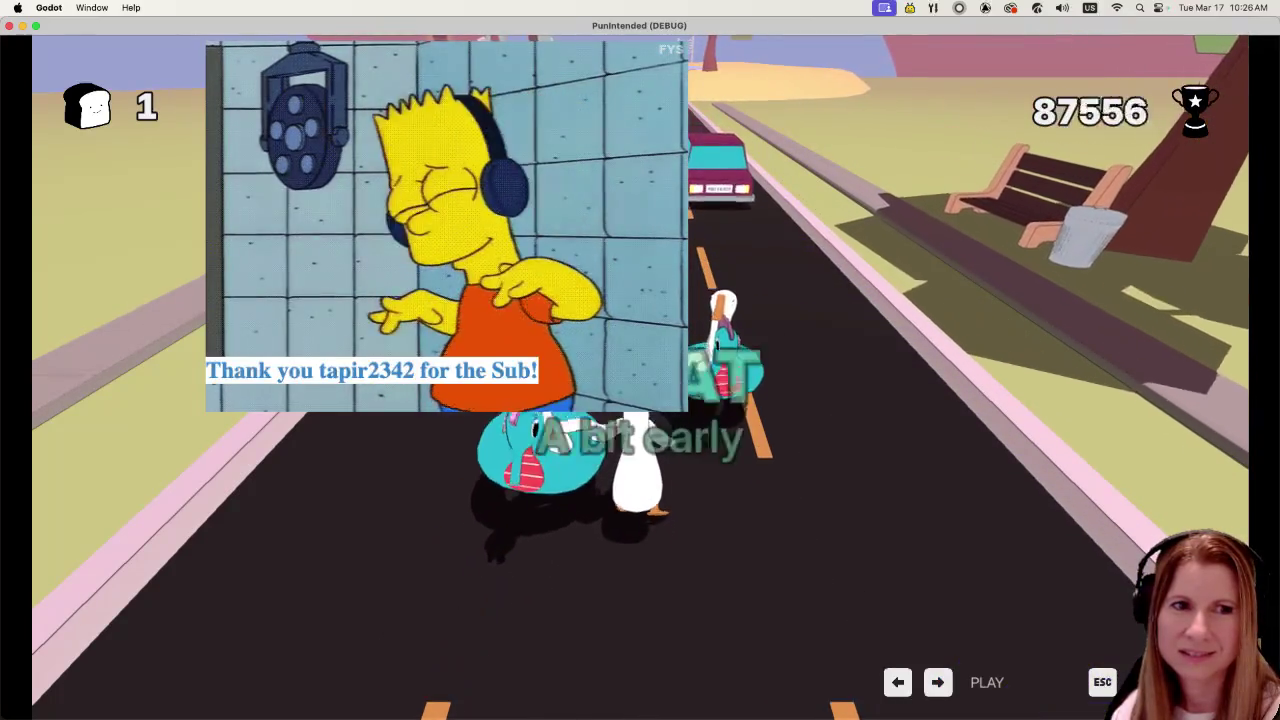
key(space)
key(space)
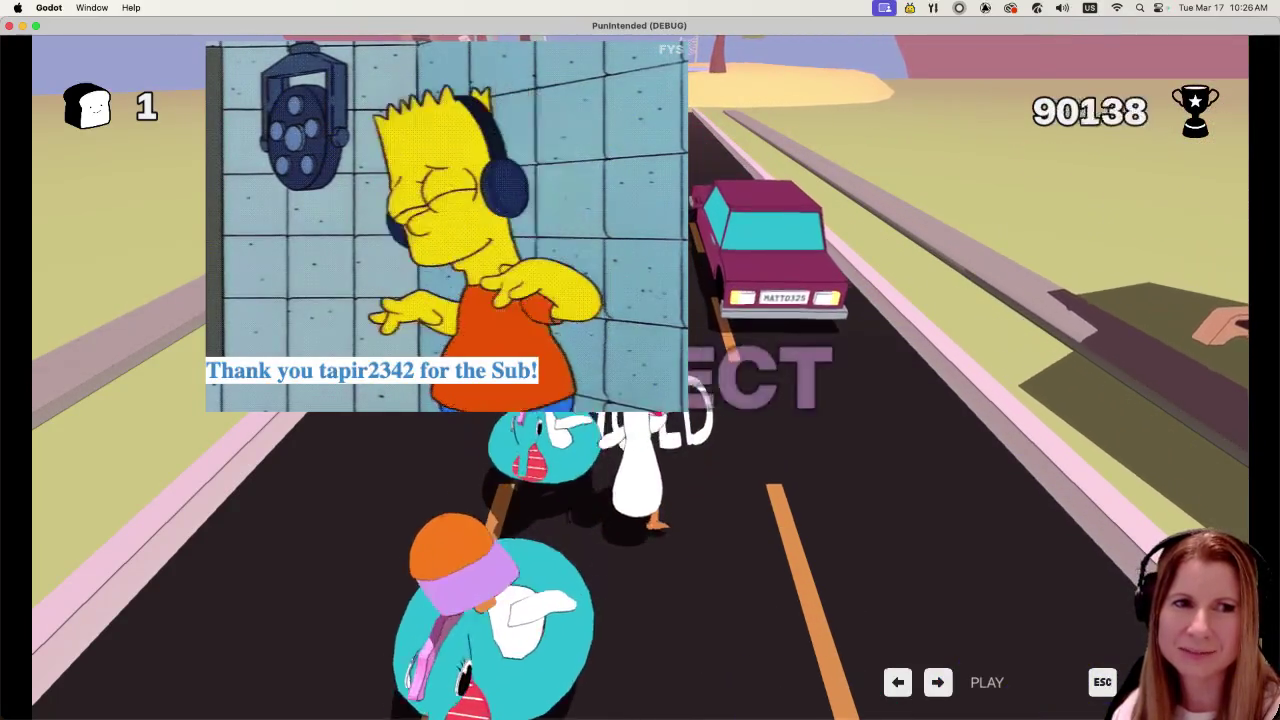
key(space)
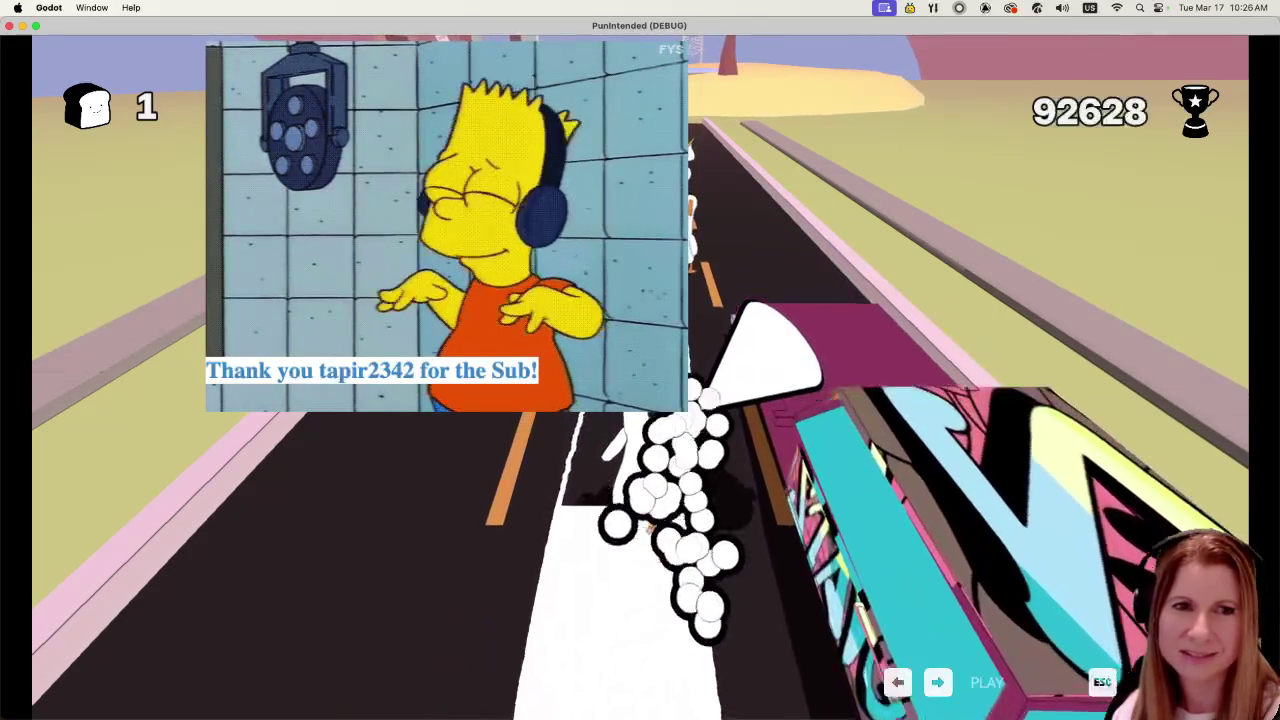
key(space)
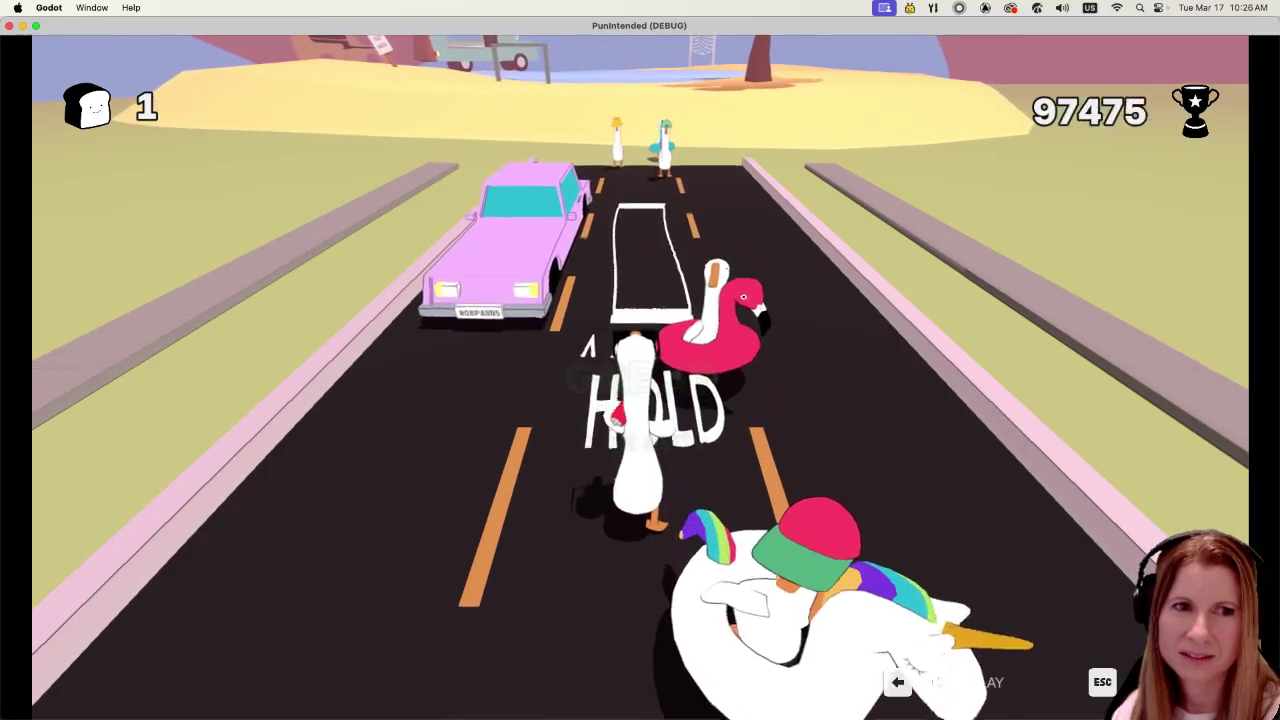
key(space)
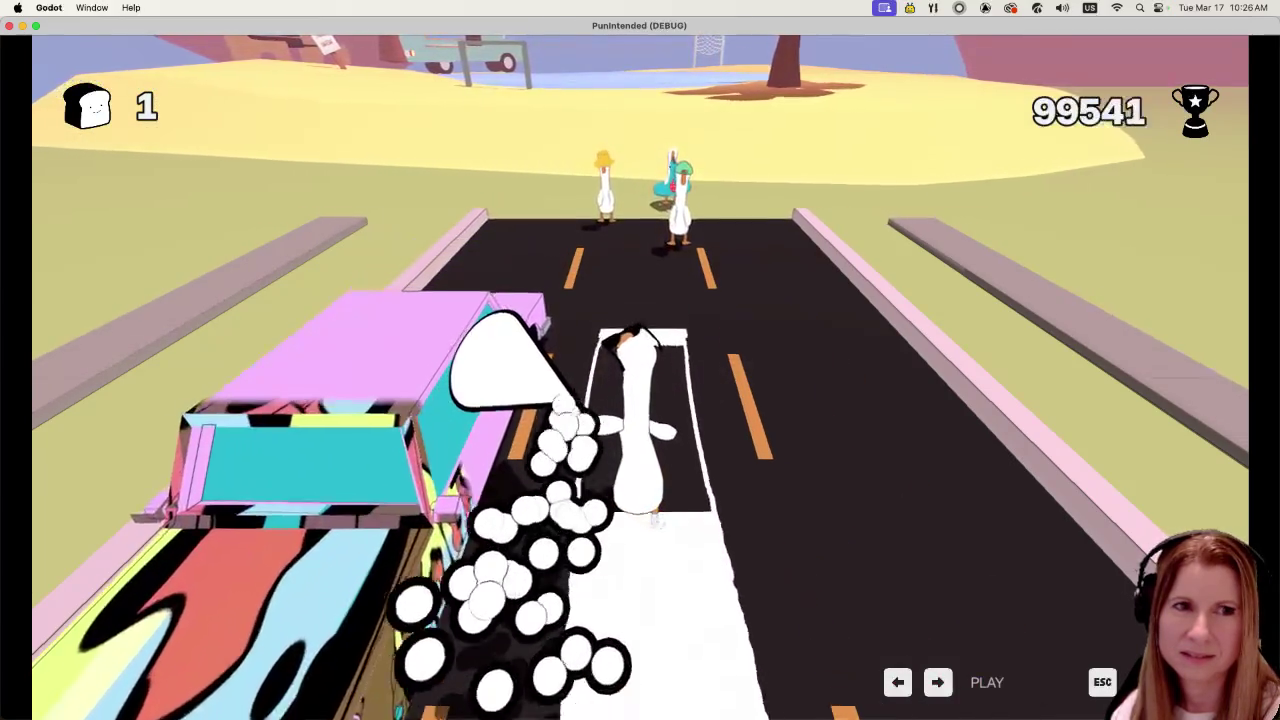
key(space)
key(space)
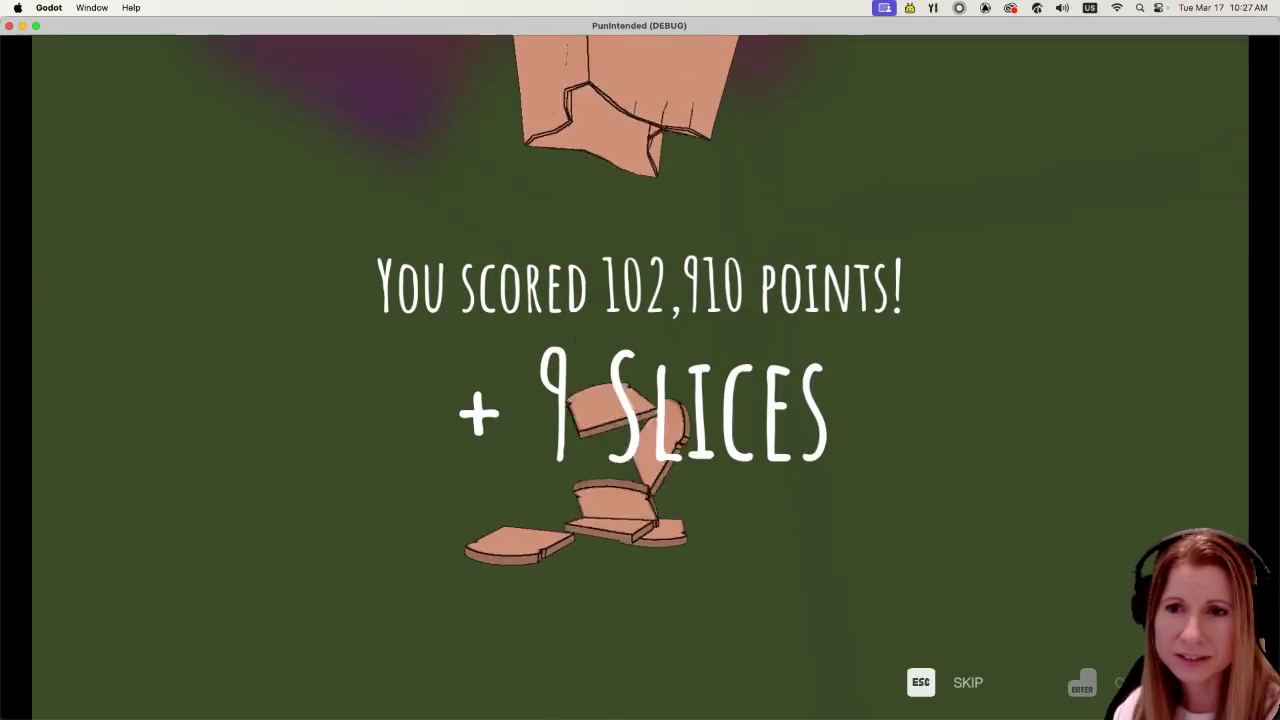
- Enter the store from the results menu and read Goostavo and Charlie's bread-spending lines, reaching 10 bread
key(Return)
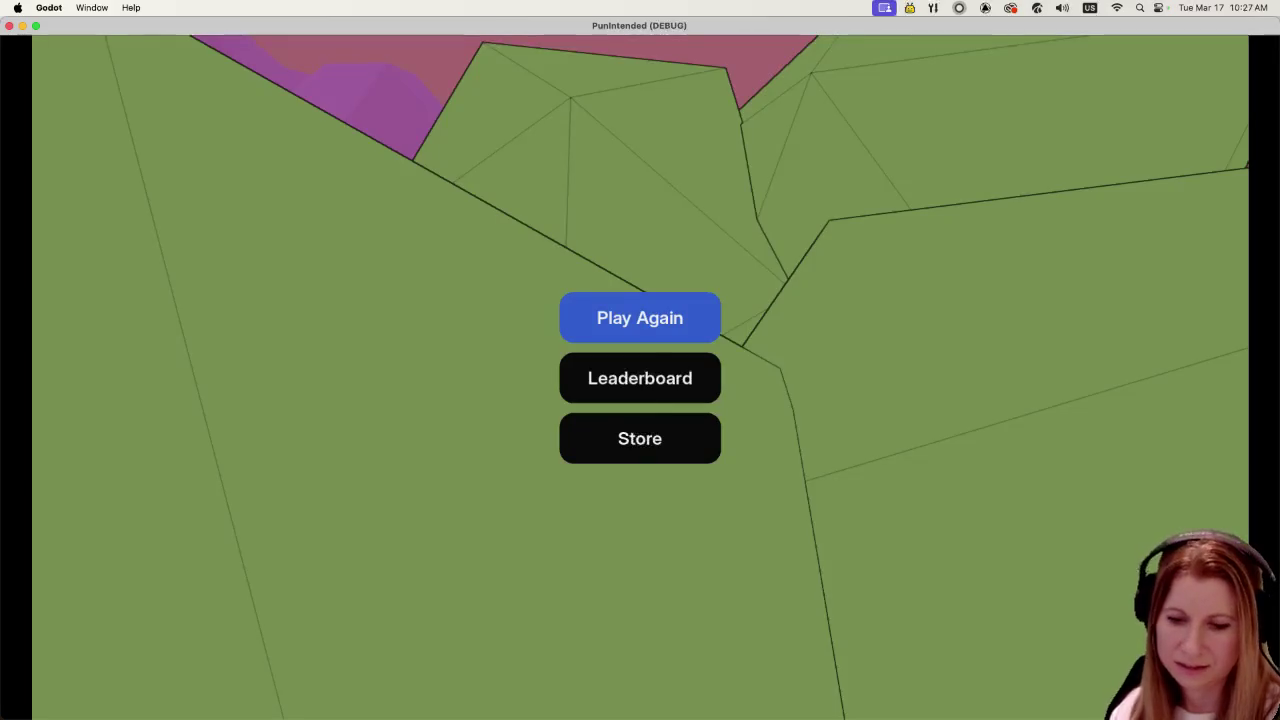
key(Return)
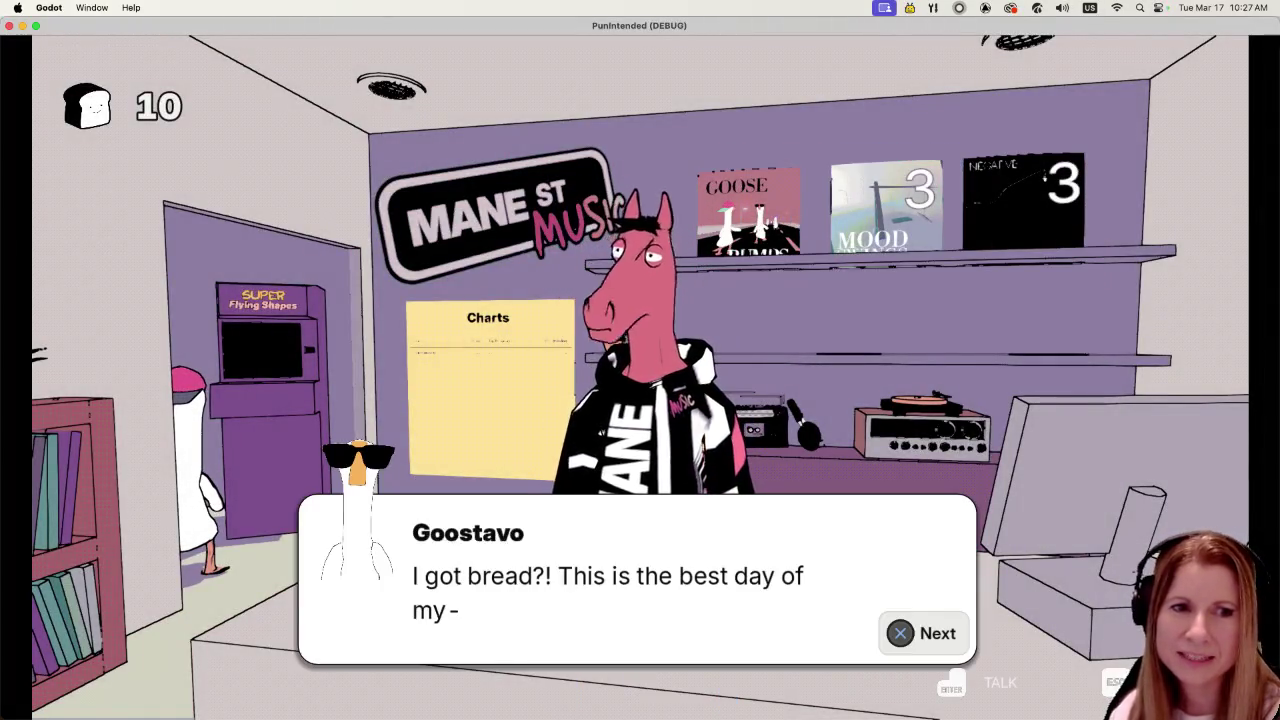
key(Return)
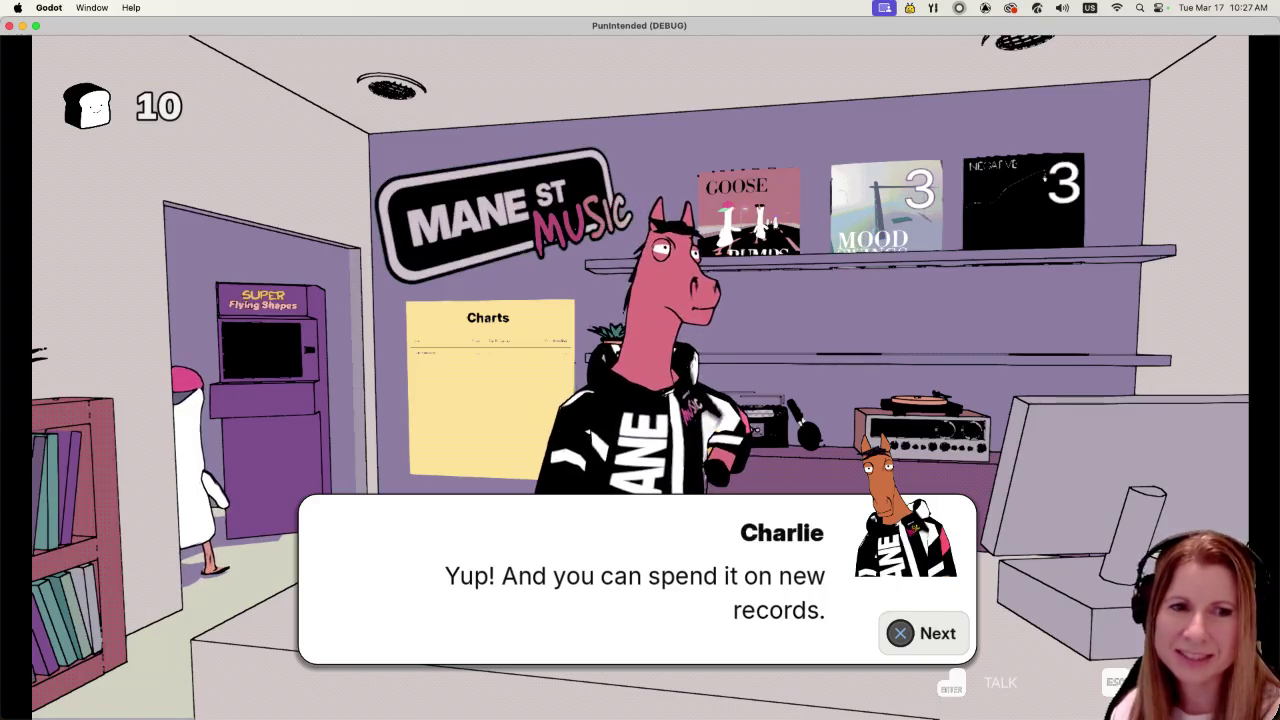
key(Return)
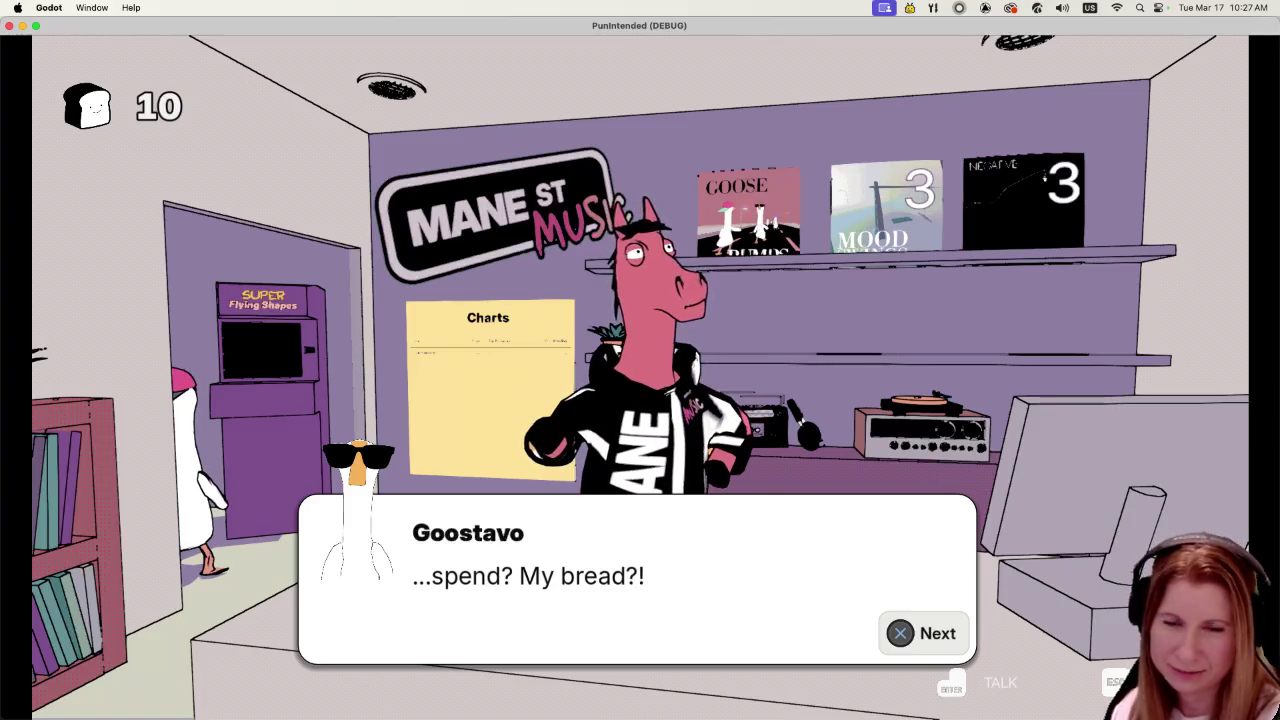
key(Return)
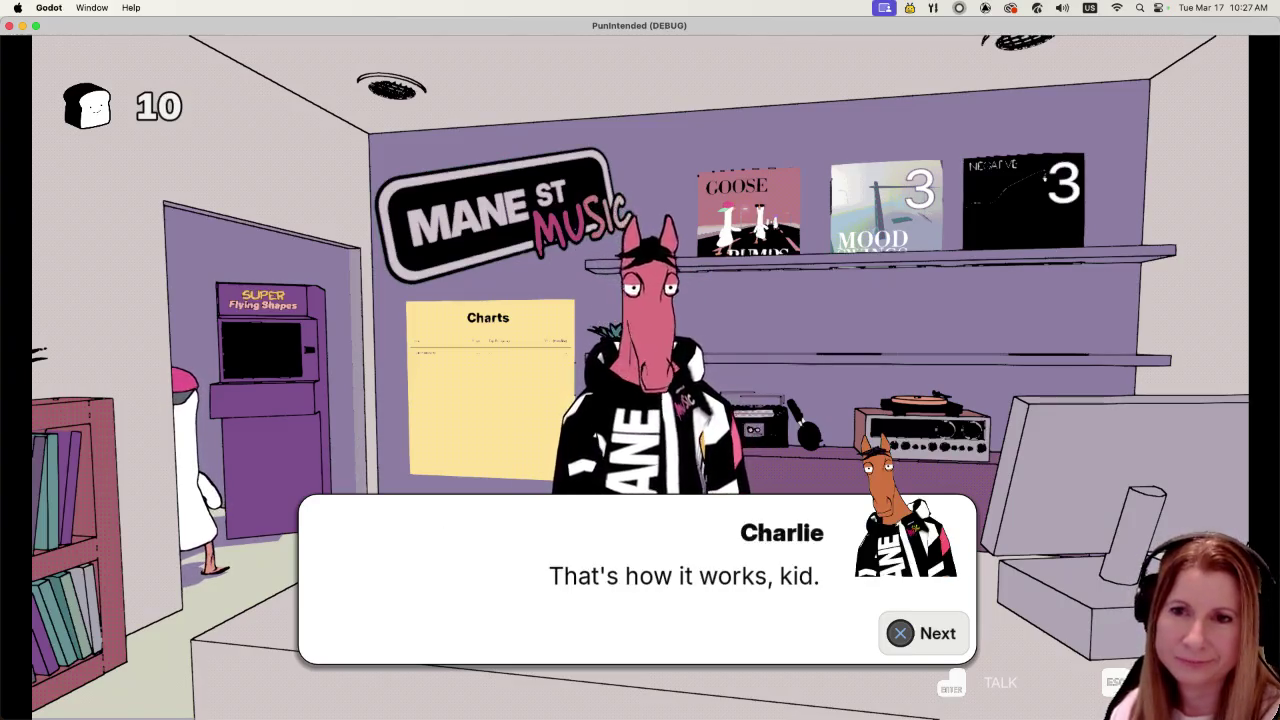
key(Return)
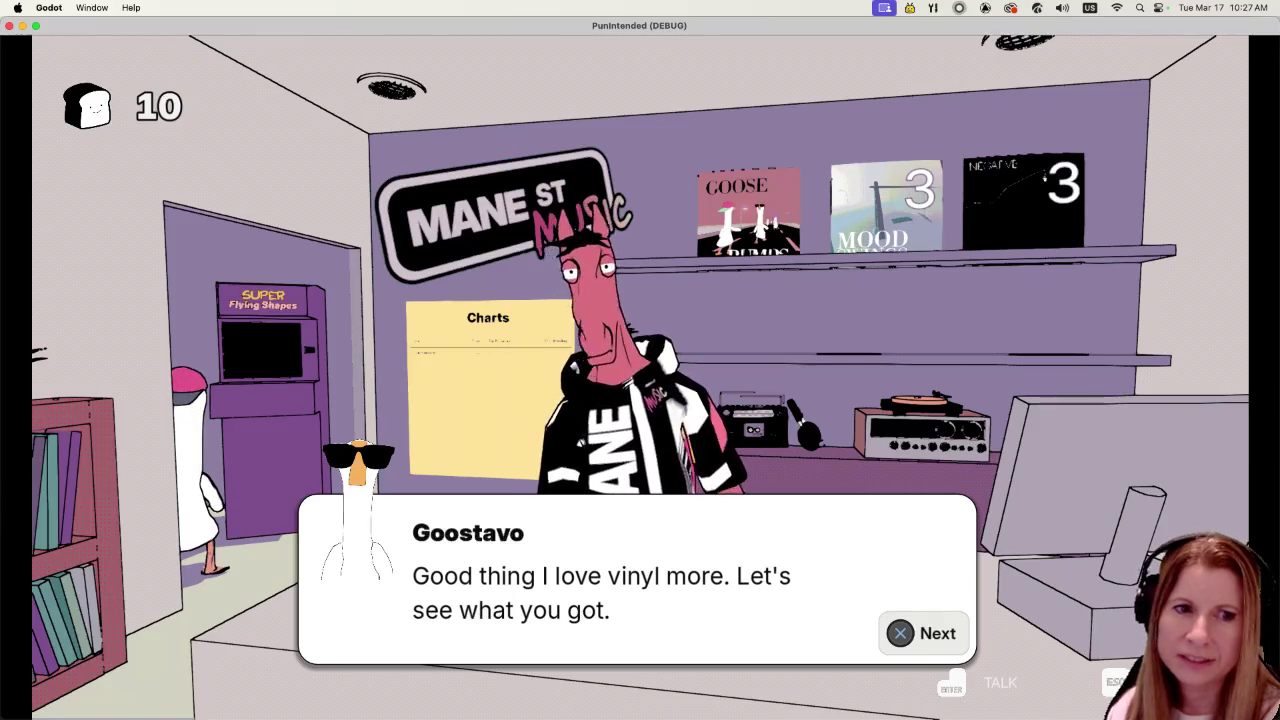
key(Return)
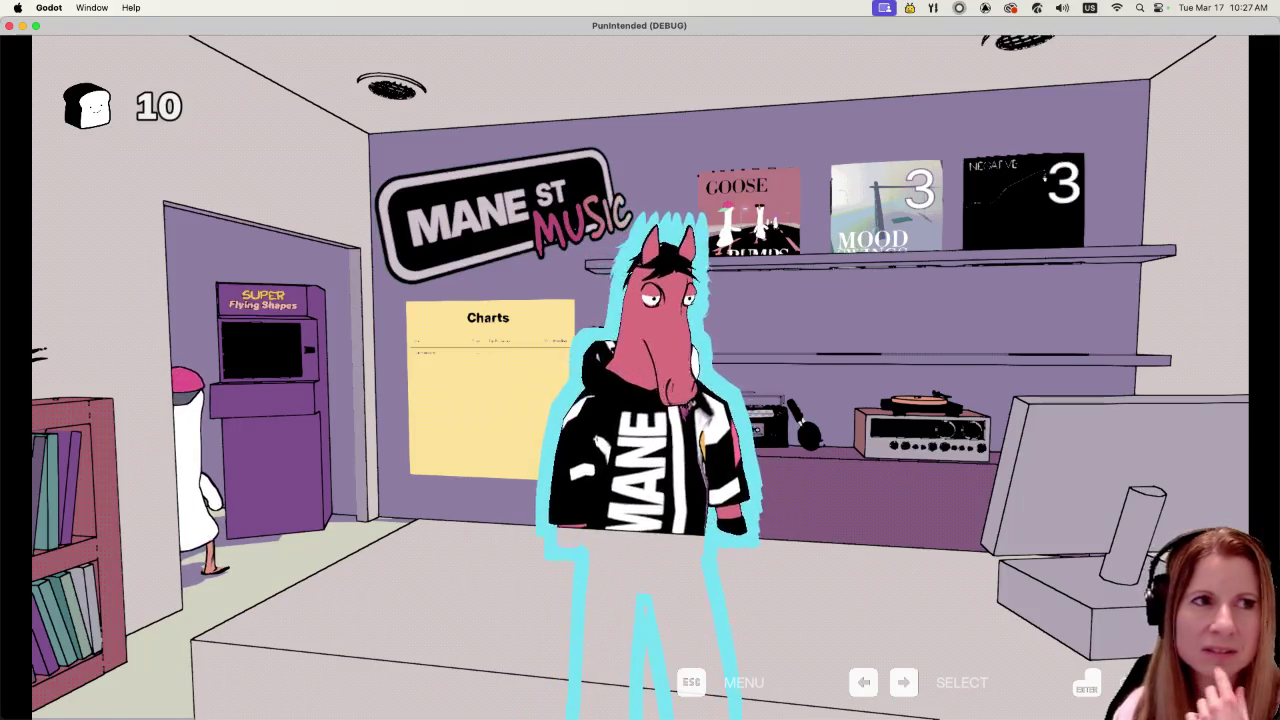
- Quit the debug game via Godot > Quit Godot, then open and dismiss the Project menu
click(52, 7)
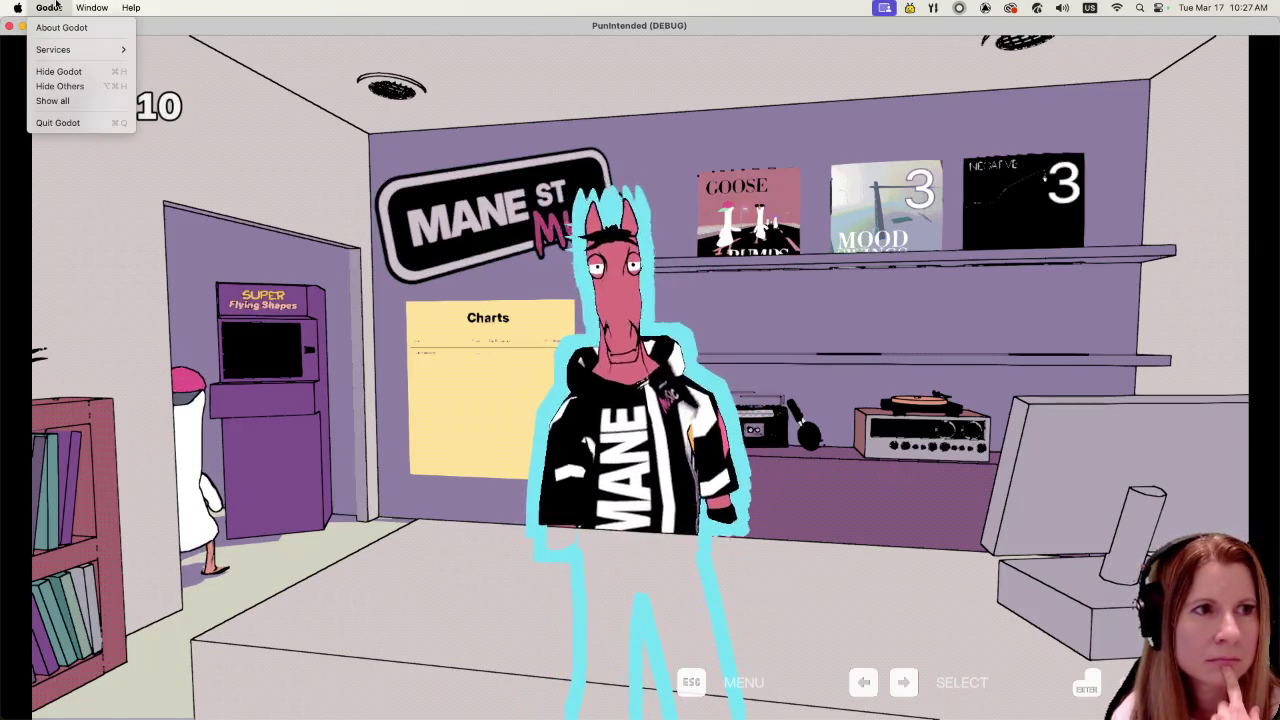
click(57, 122)
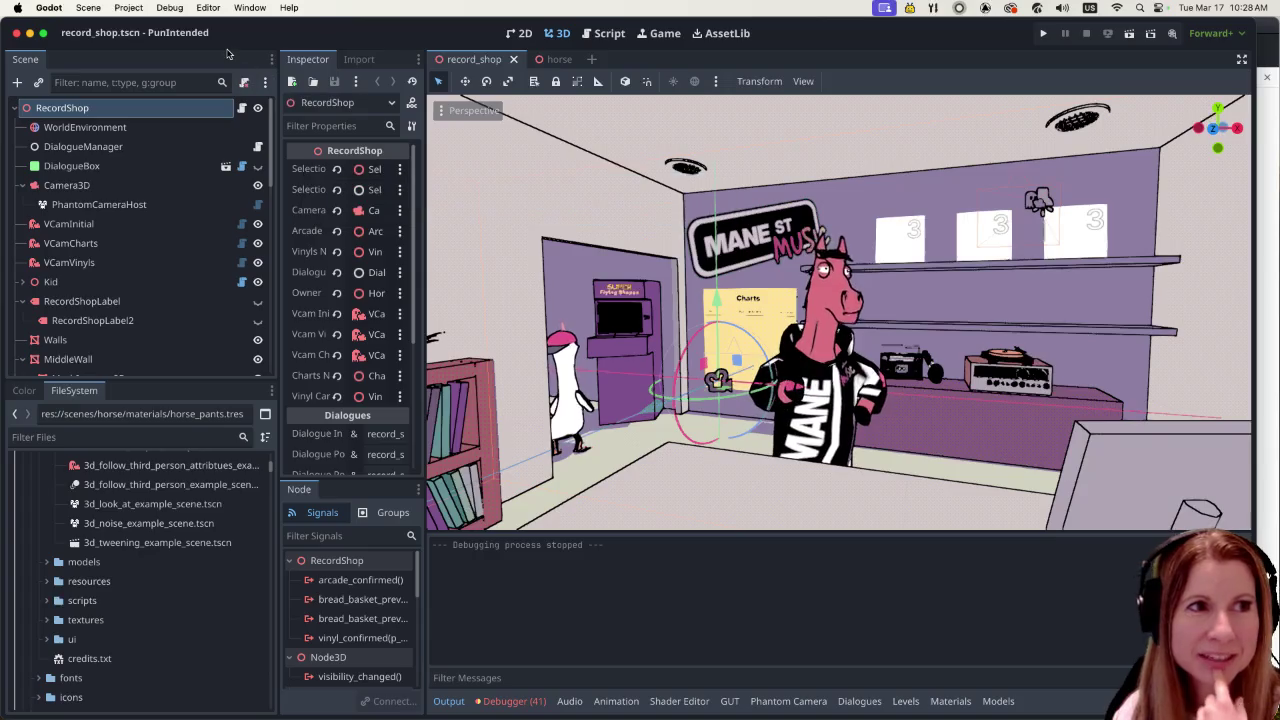
click(128, 7)
mouse_move(98, 5)
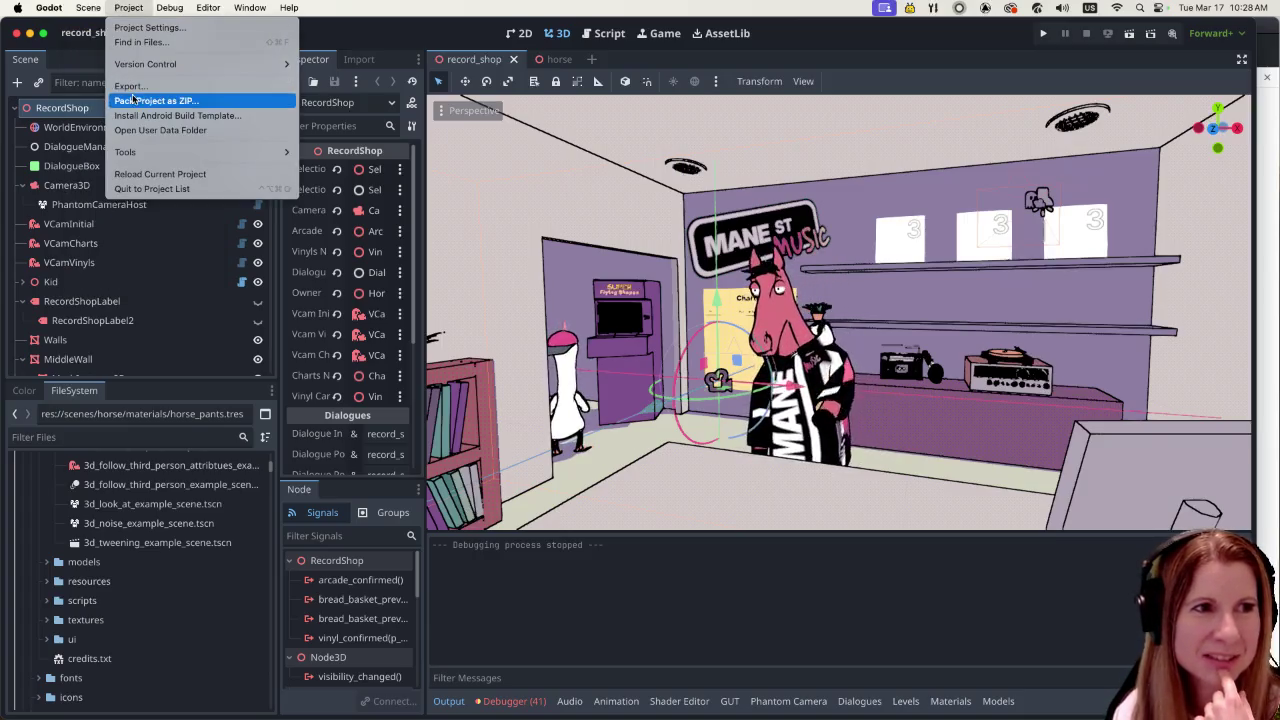
click(130, 131)
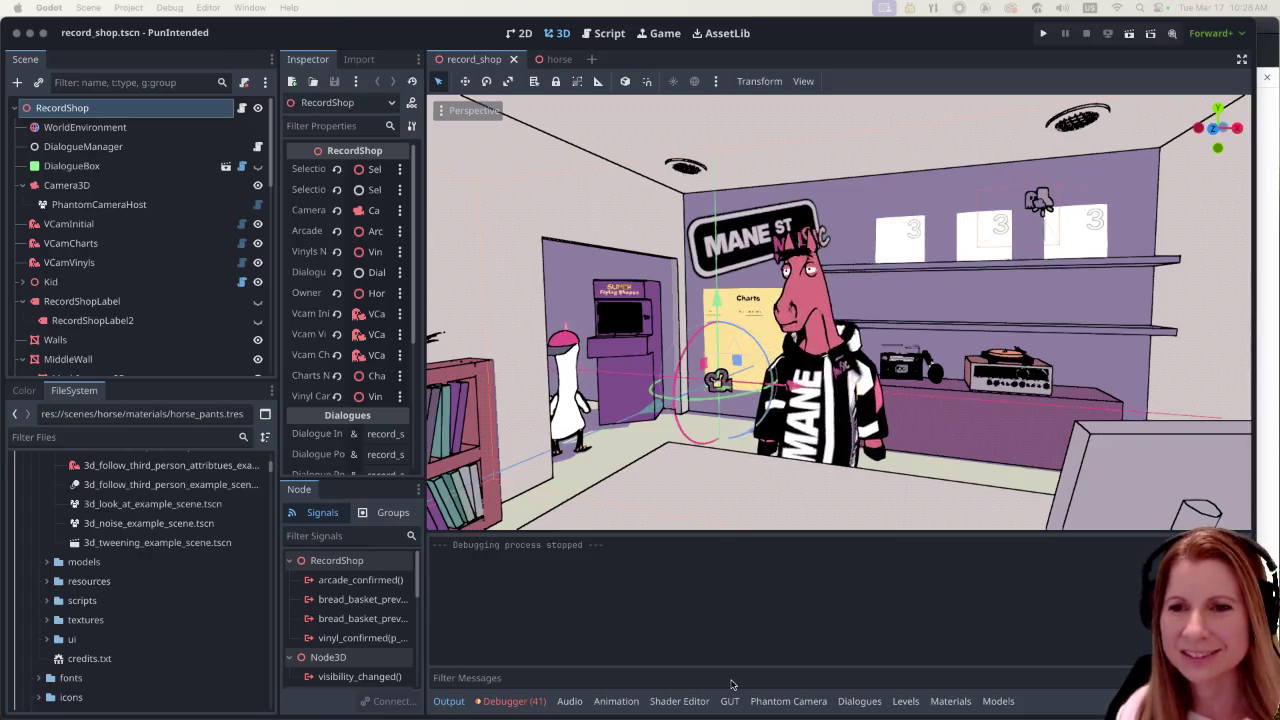
- Show the Dialogues panel and view shop_post_level_afford.dialogue.json, briefly checking shop_post_arcade
click(856, 702)
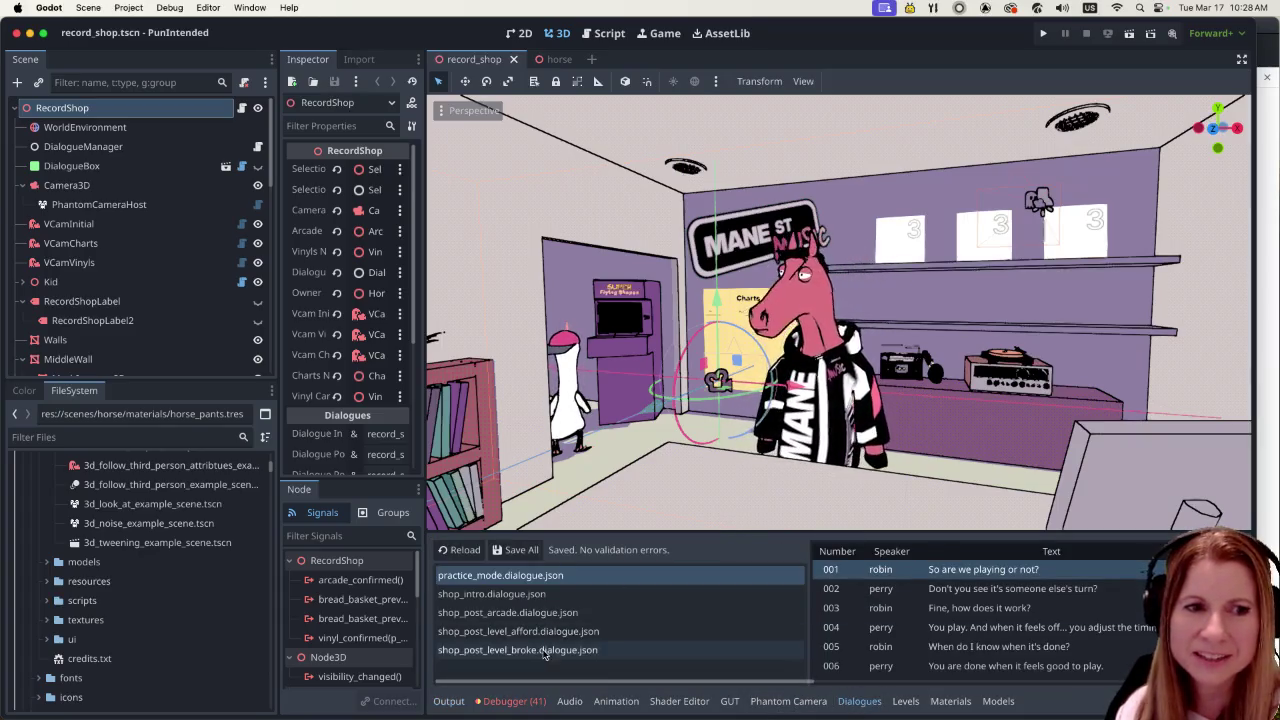
click(572, 632)
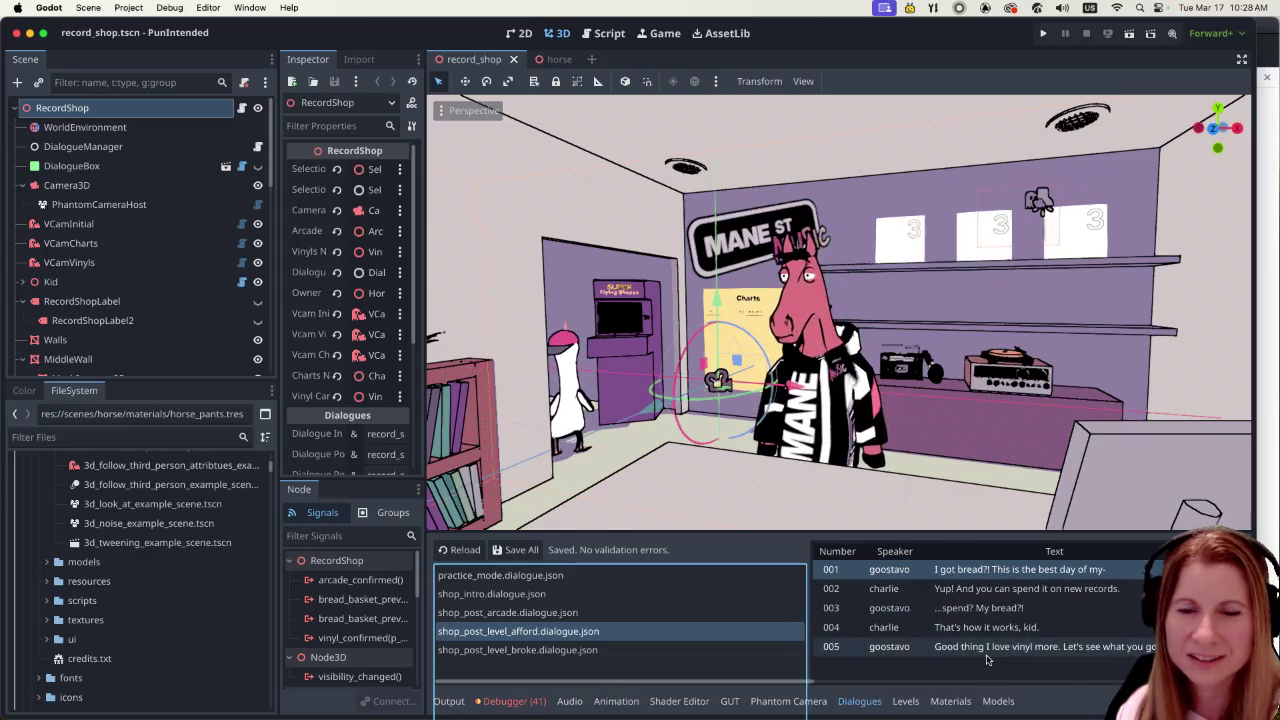
click(597, 611)
click(582, 628)
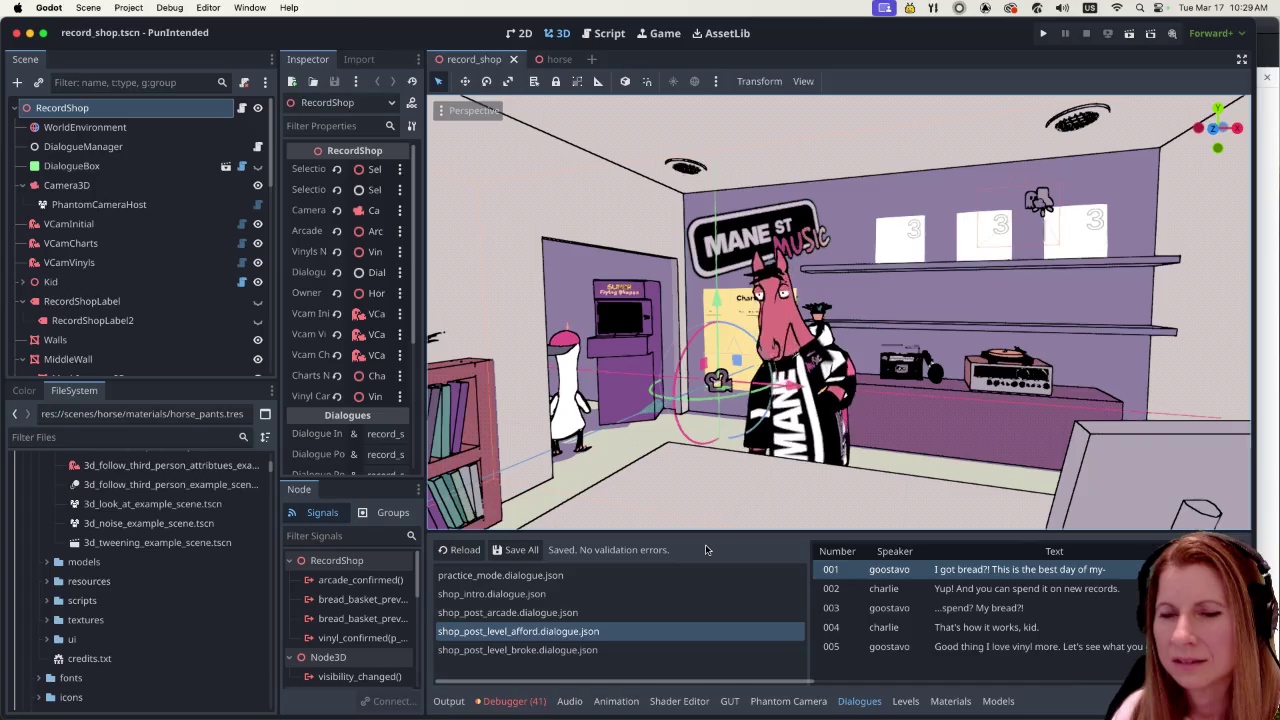
- Drag the splitter between the 3D viewport and Dialogues panel to give the shop view more height
drag(707, 532, 682, 313)
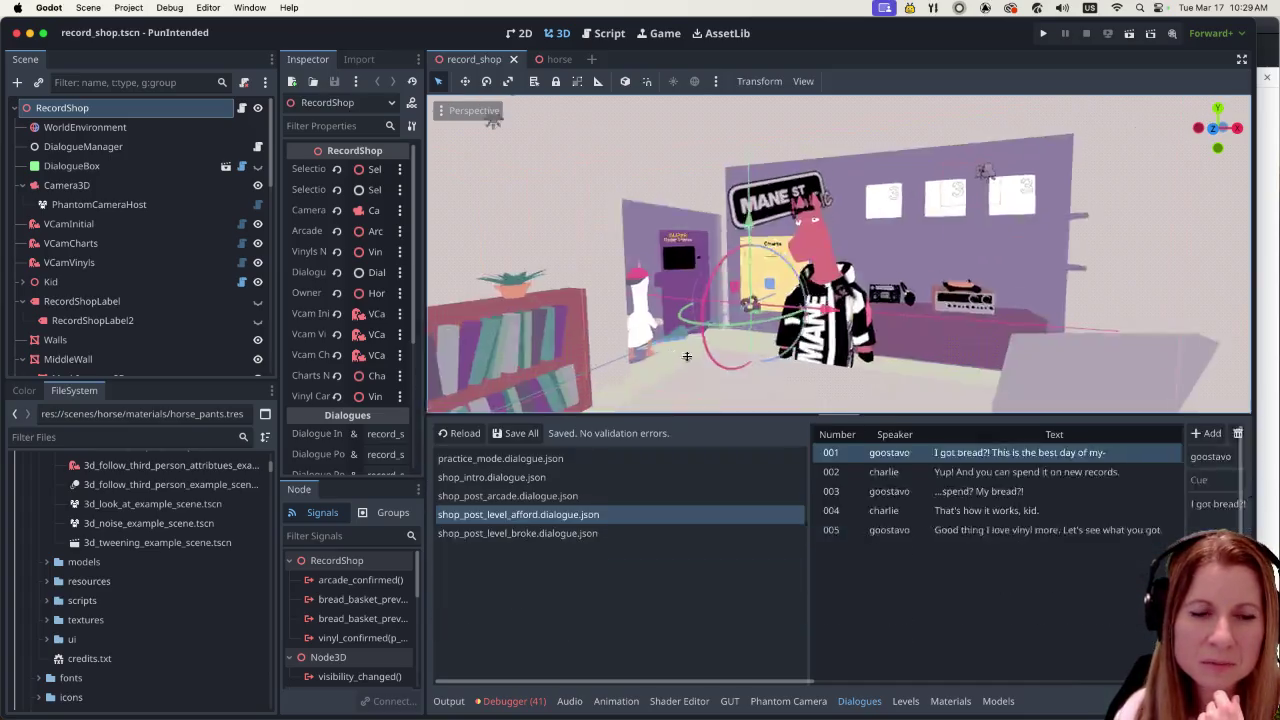
mouse_move(705, 681)
mouse_down()
mouse_move(830, 688)
mouse_move(643, 688)
mouse_up()
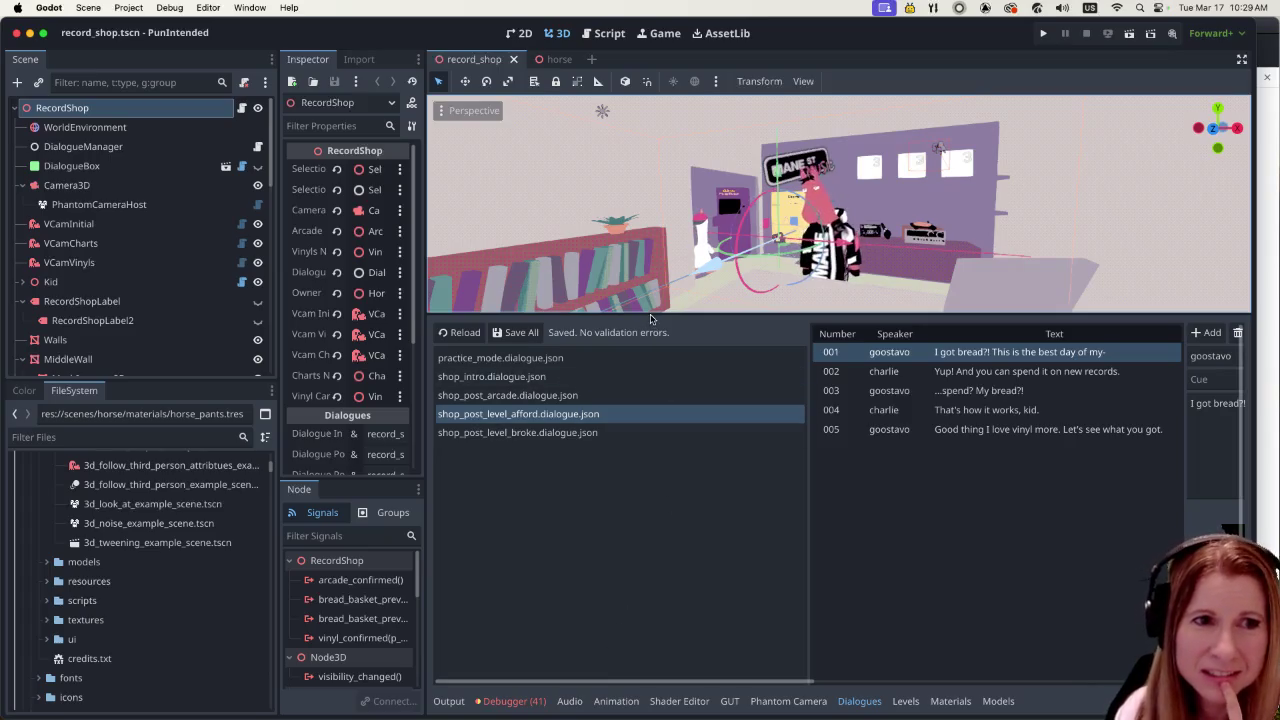
drag(654, 317, 661, 586)
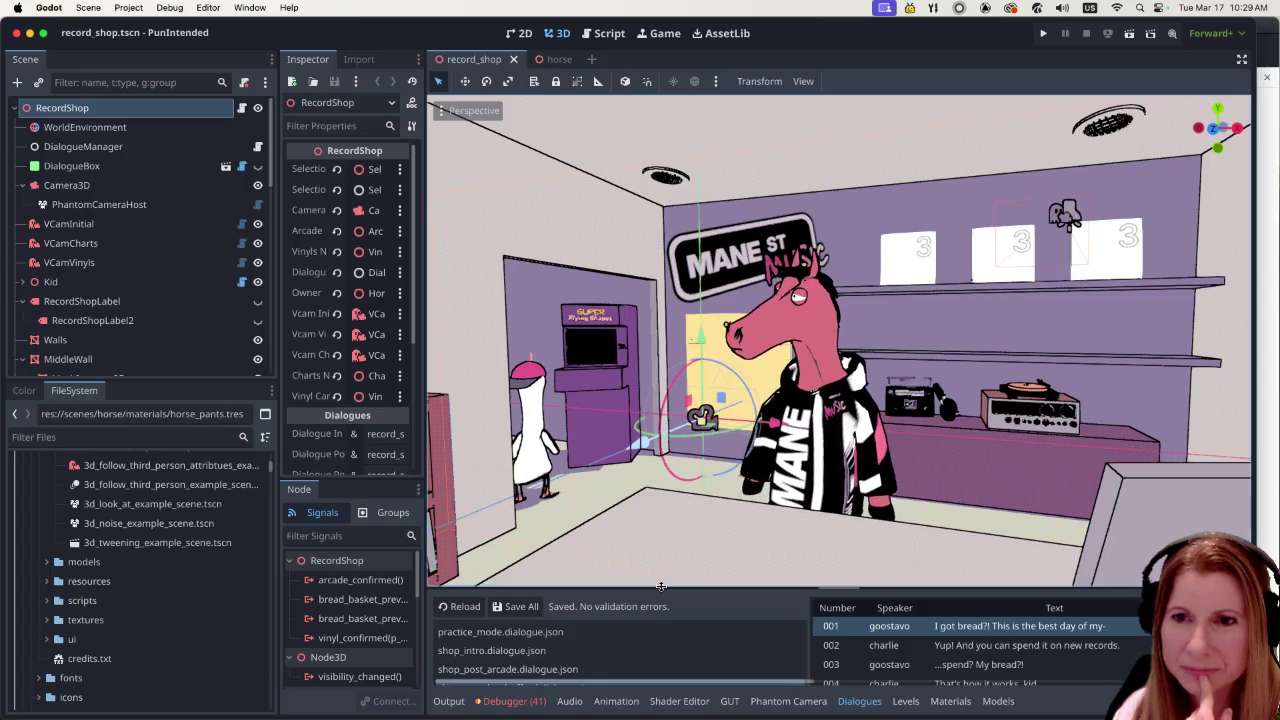
drag(661, 586, 661, 368)
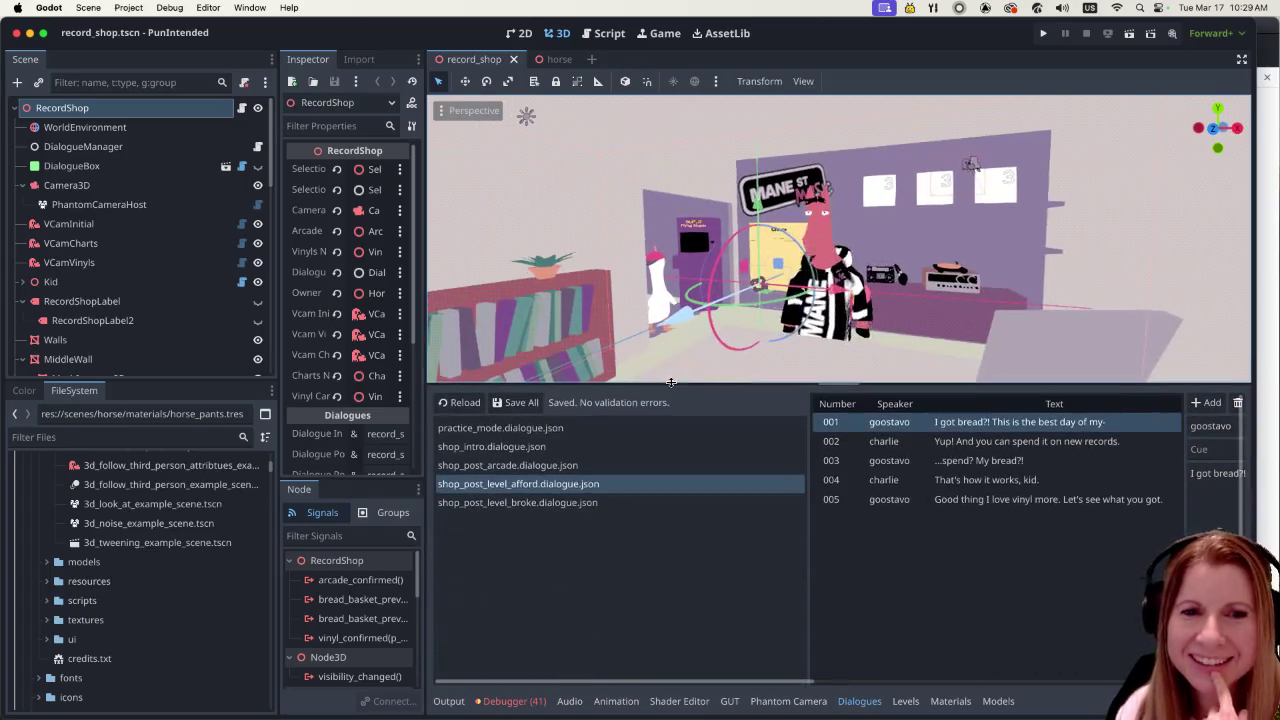
mouse_move(608, 682)
mouse_down()
mouse_move(1040, 682)
mouse_move(800, 682)
mouse_move(1000, 682)
mouse_up()
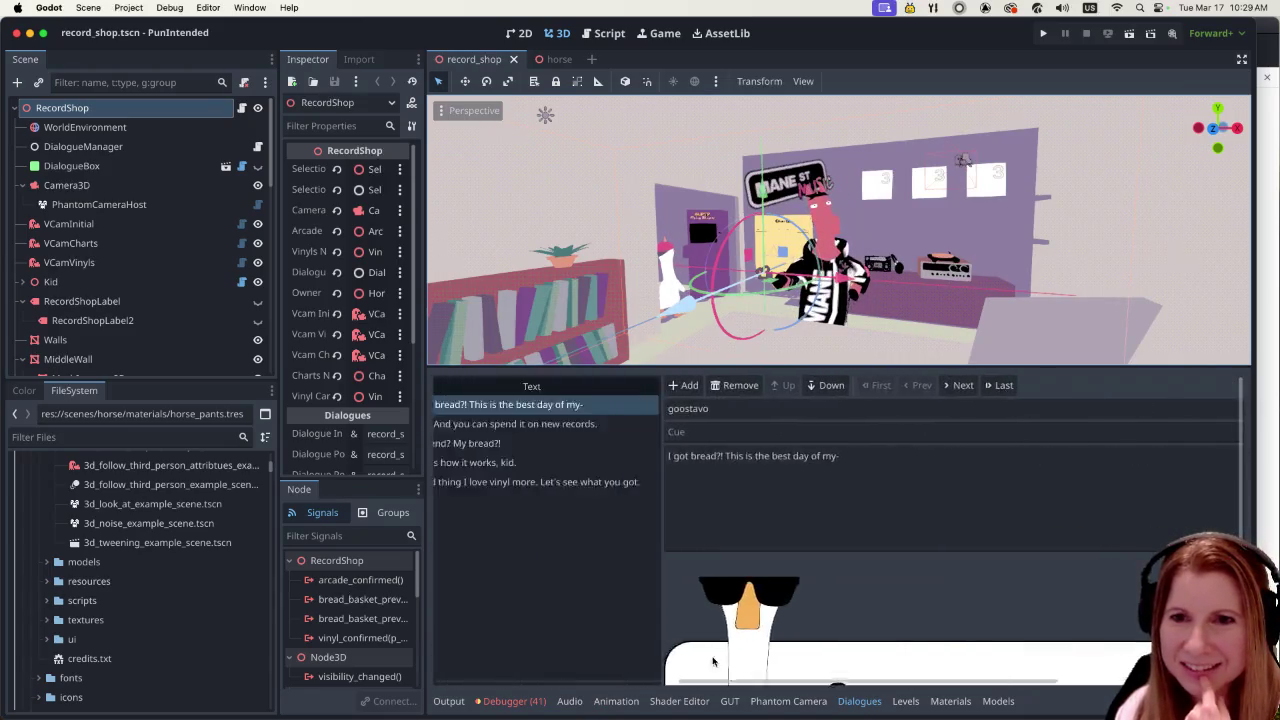
scroll(584, 384, left, 5)
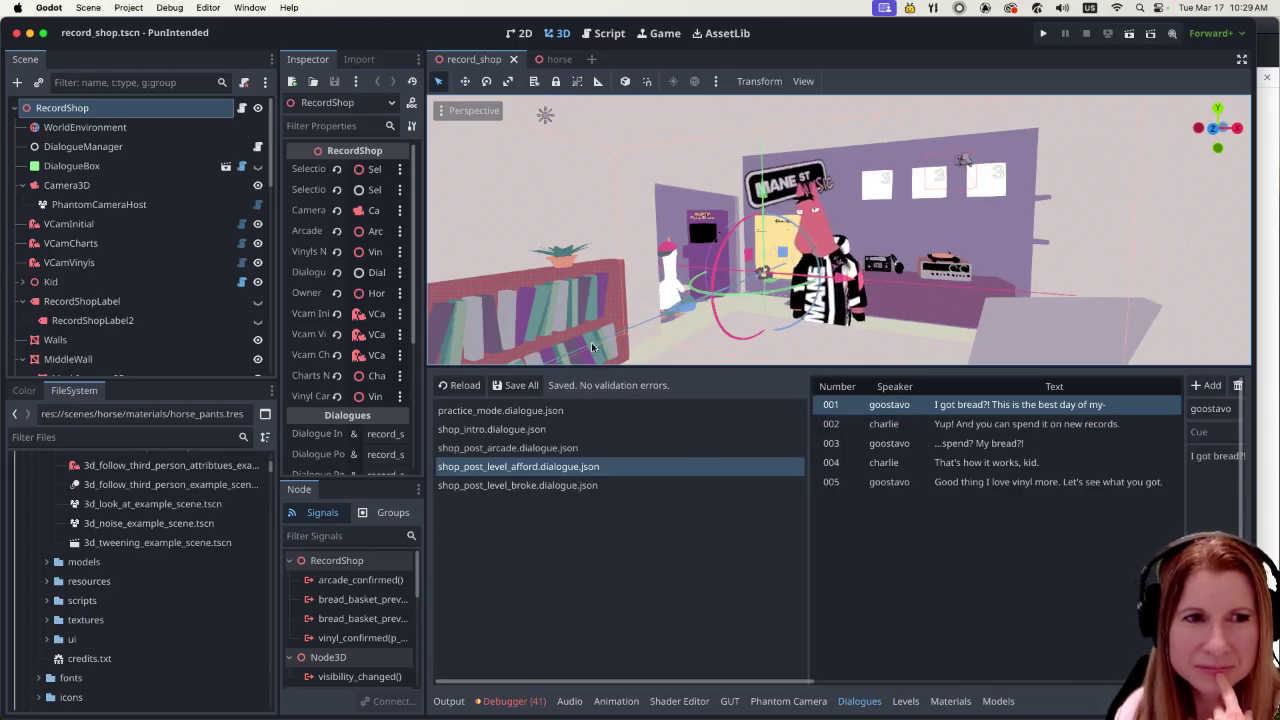
drag(584, 384, 578, 500)
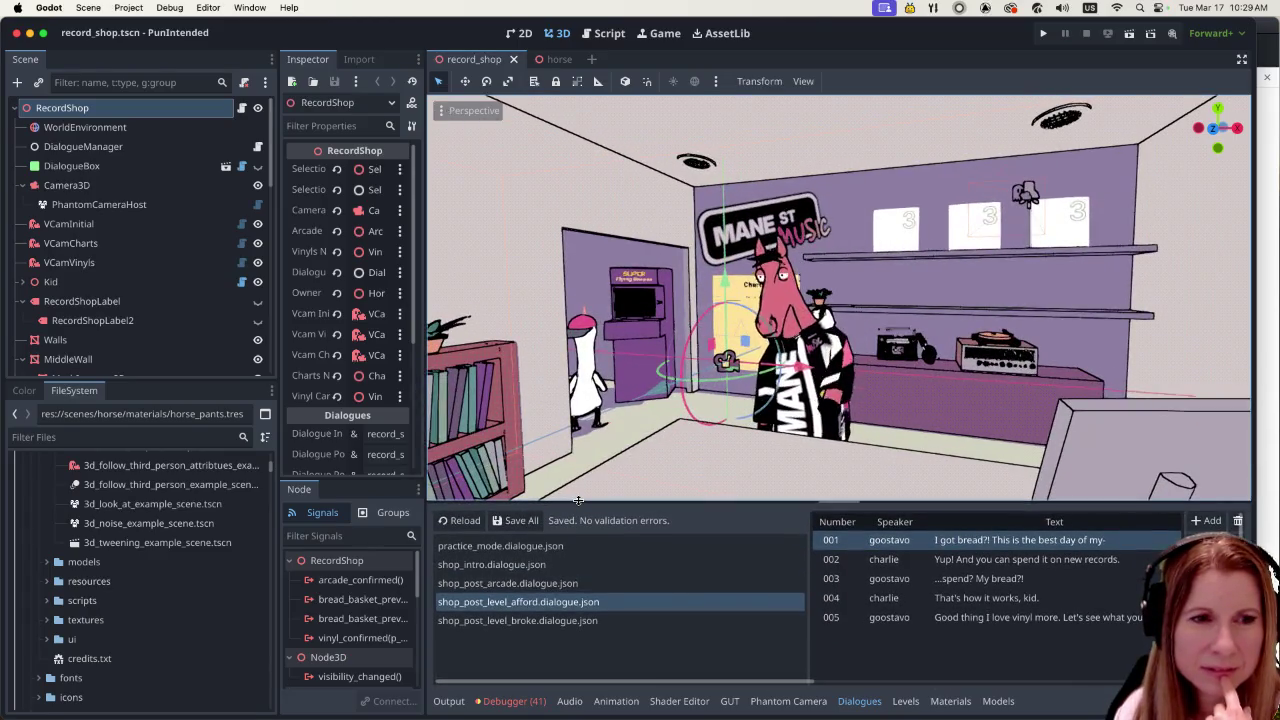
drag(578, 500, 582, 499)
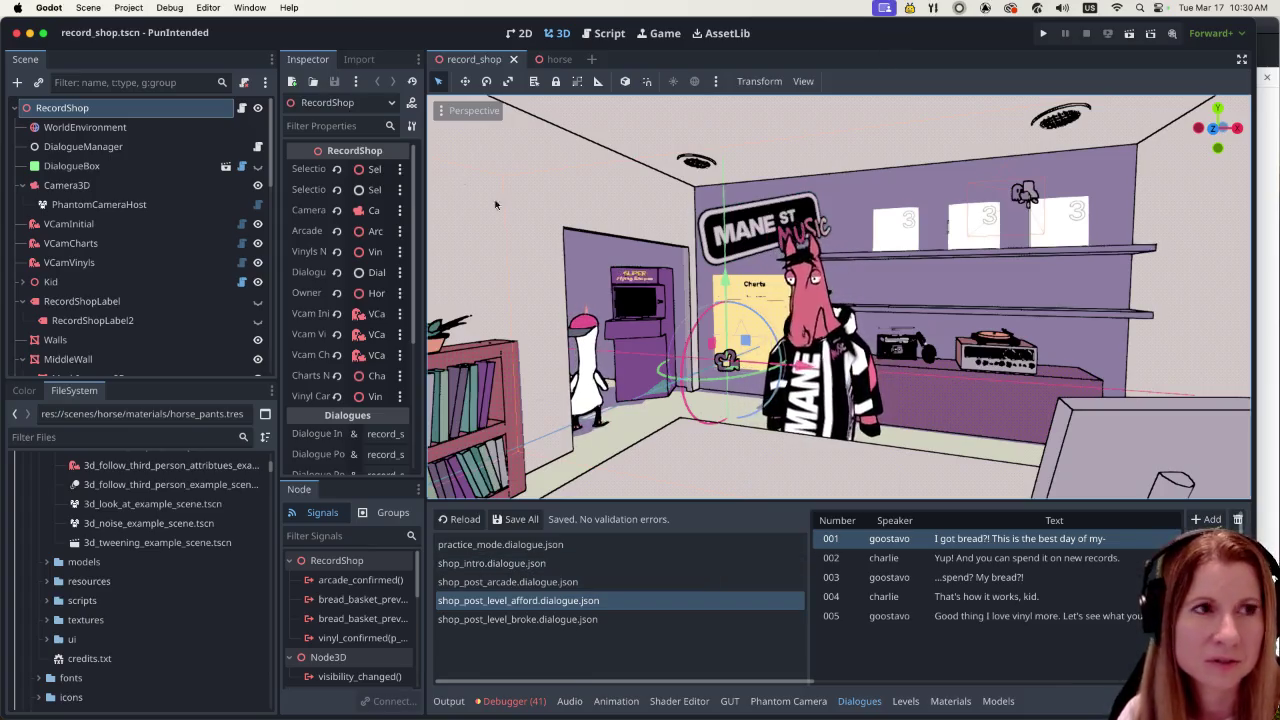
- Run the project and lower the game's Volume setting to 60%
click(140, 7)
click(140, 7)
click(1043, 33)
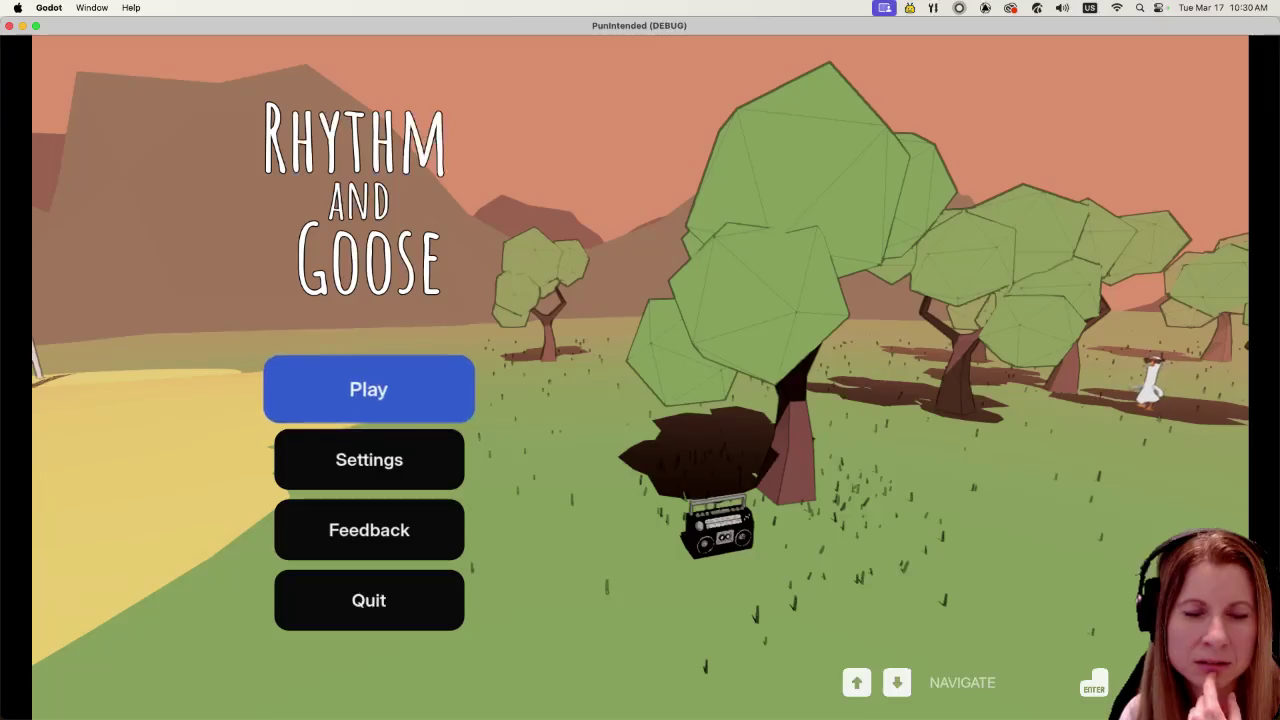
key(Down)
key(Return)
key(Left)
key(Left)
key(Left)
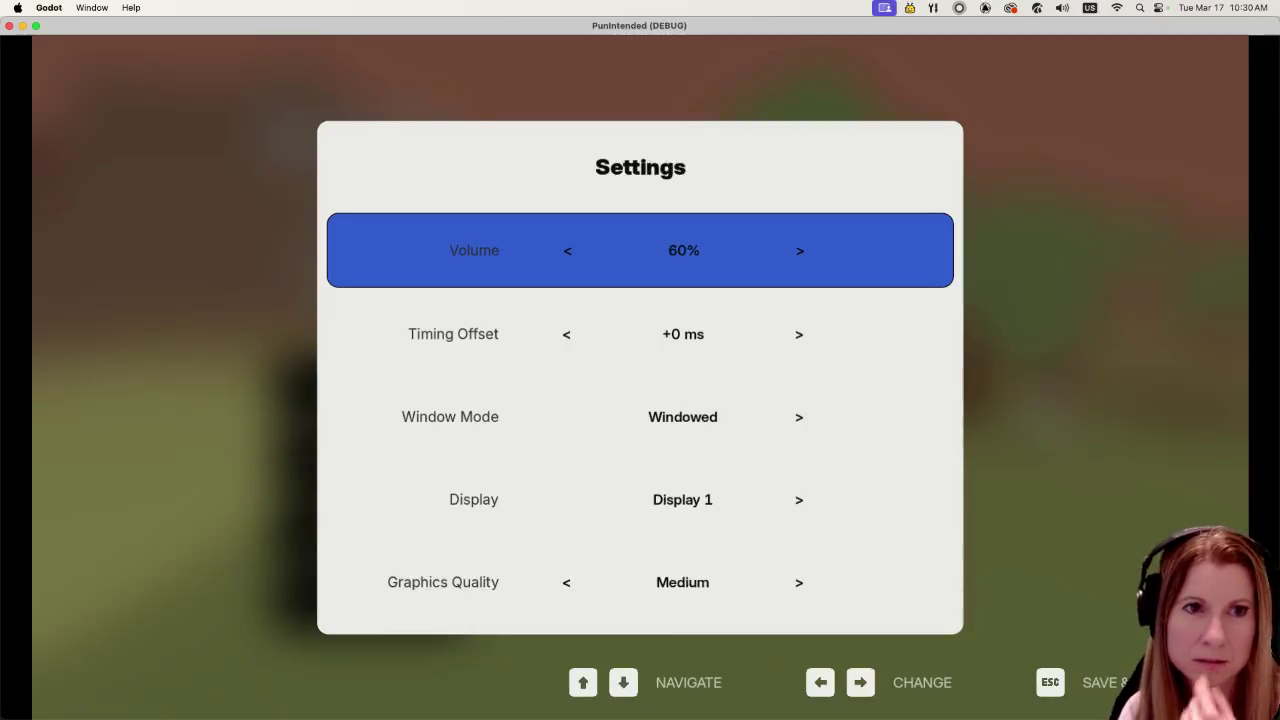
key(Escape)
- Start playing, get through Charlie's shop welcome, and select the arcade machine for practice
key(Up)
key(Return)
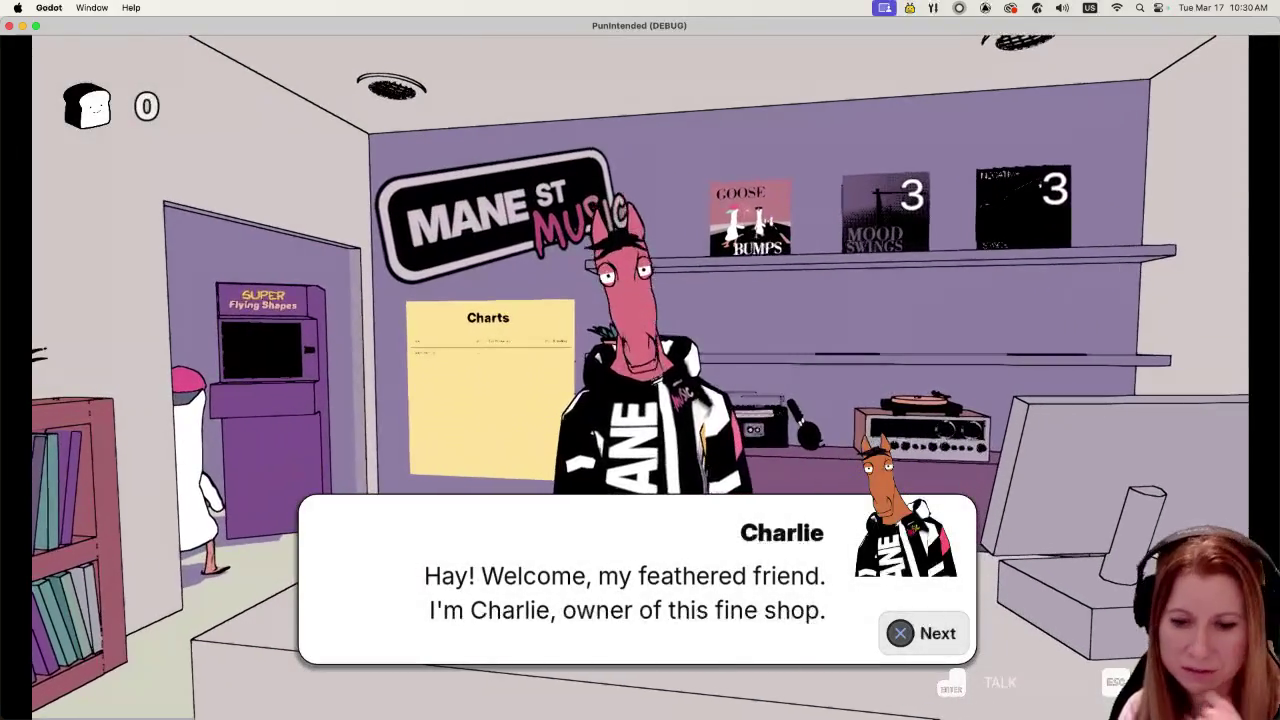
key(Return)
key(Return)
key(Return)
key(Return)
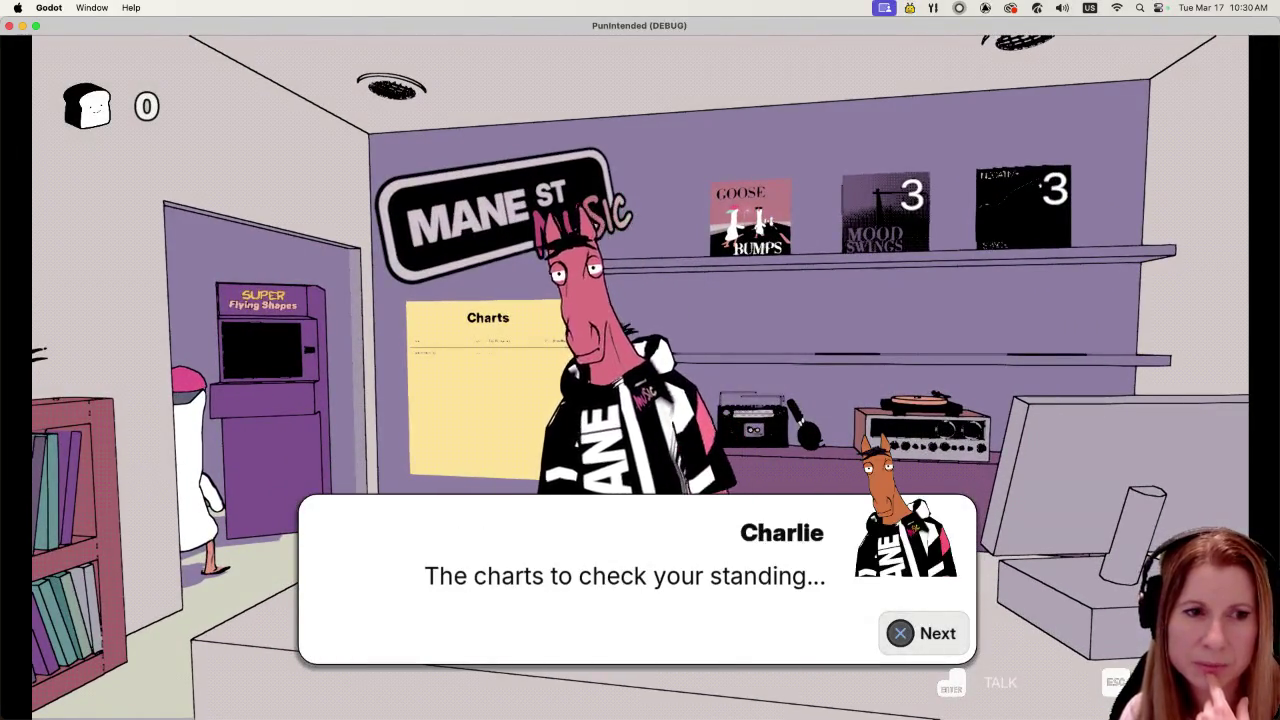
key(Return)
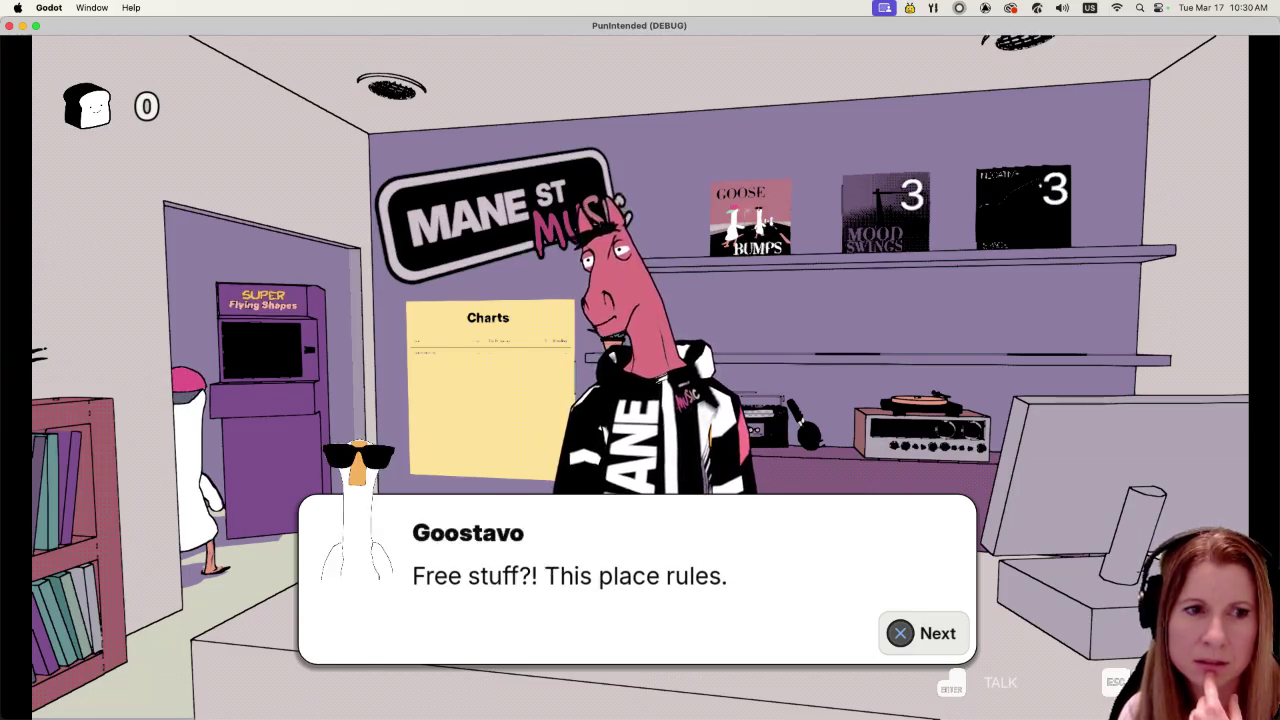
key(Return)
key(Left)
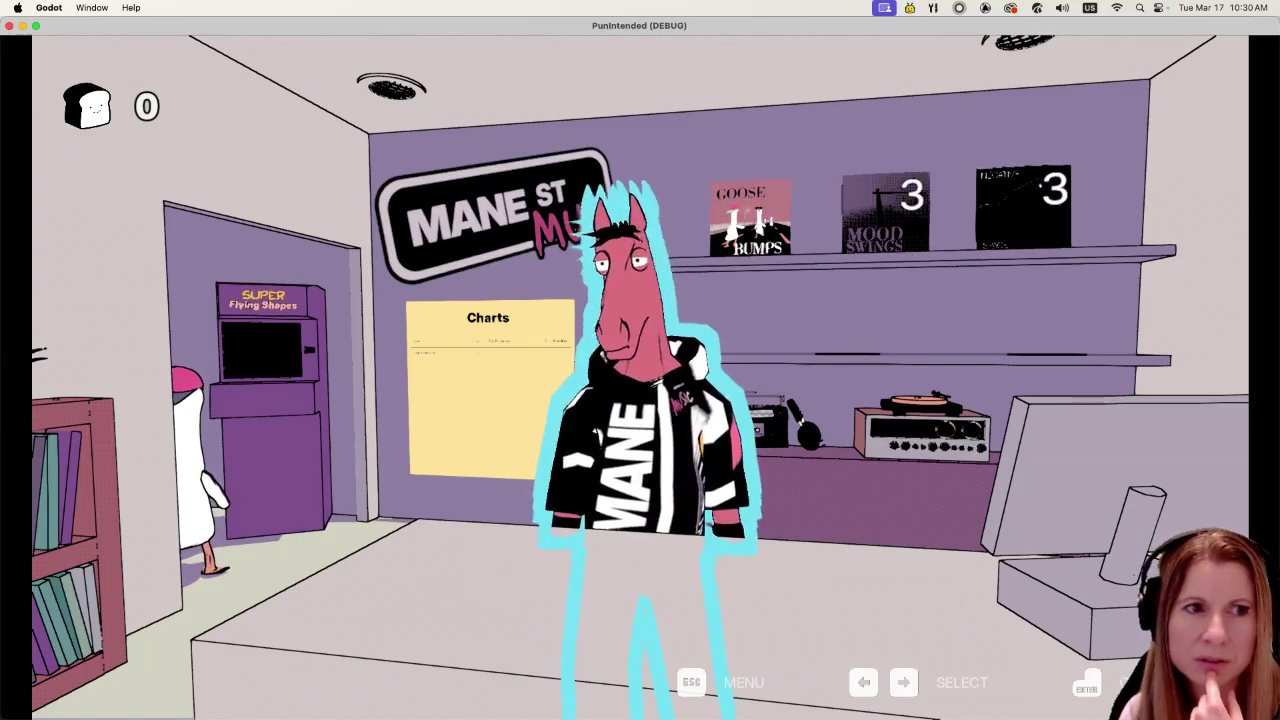
key(Left)
key(Return)
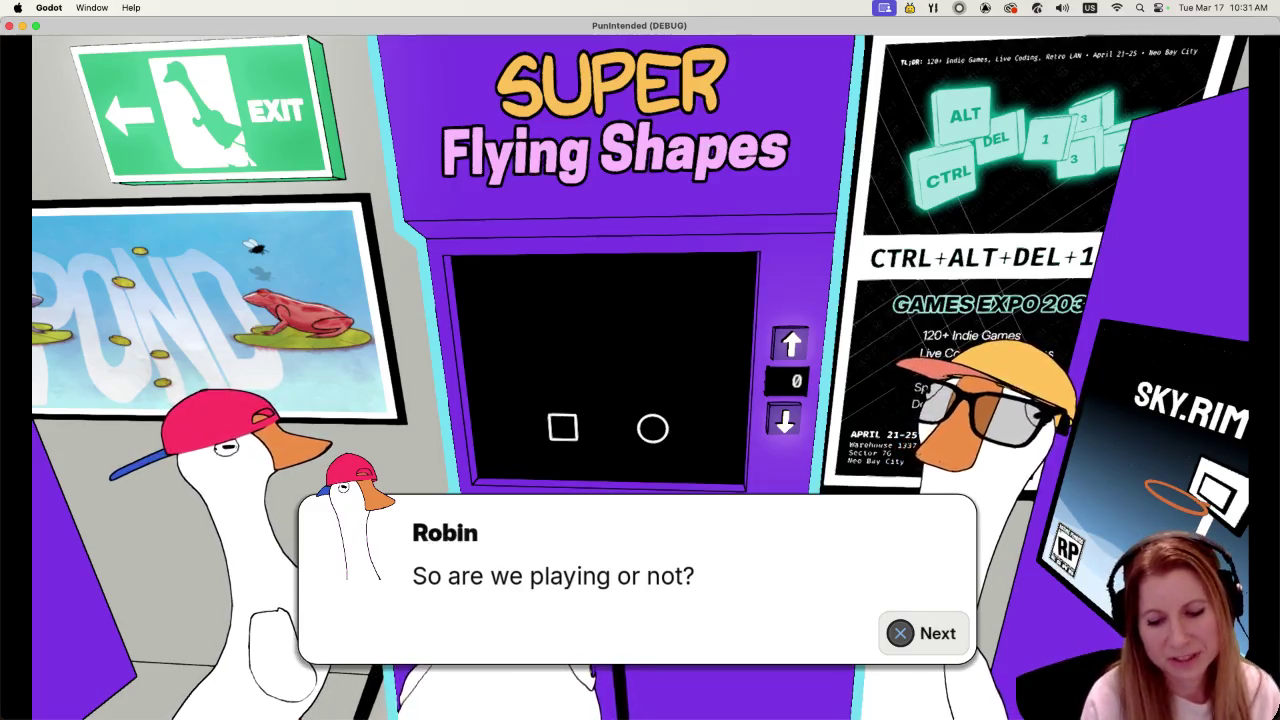
- Advance Robin and Perry's practice dialogue to the PLAY prompt, then stop the debug run
key(Return)
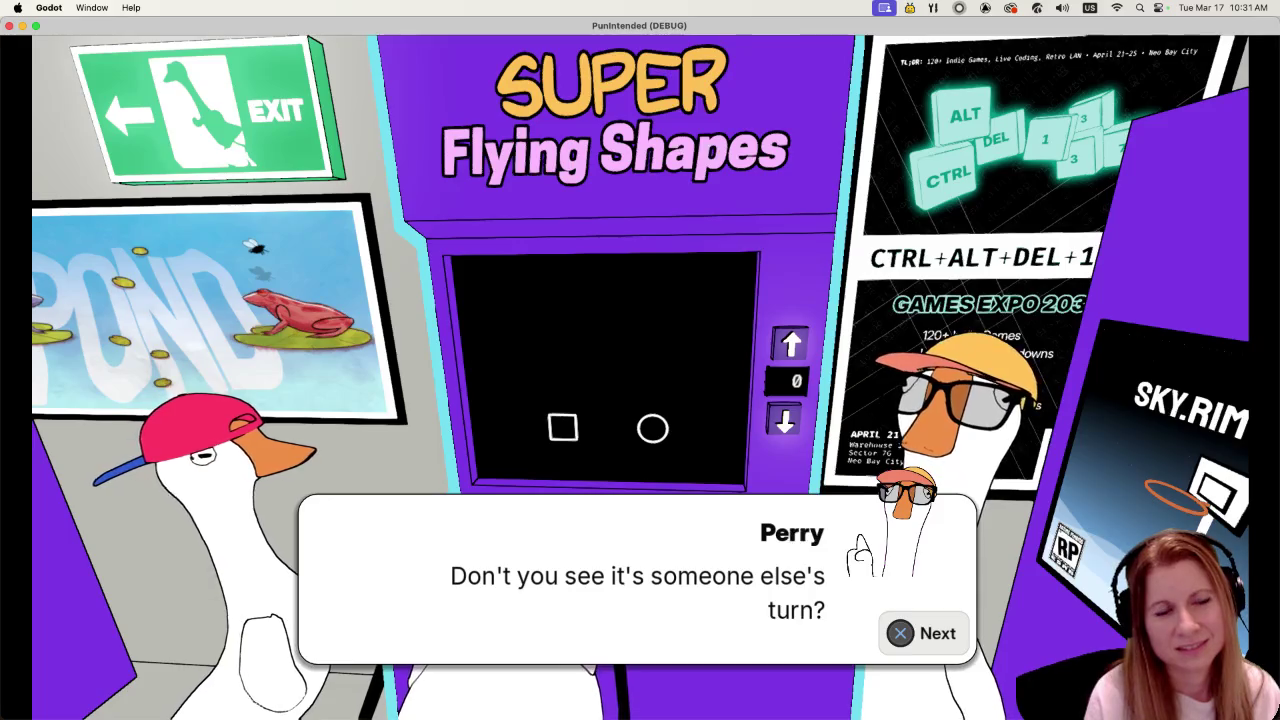
key(Return)
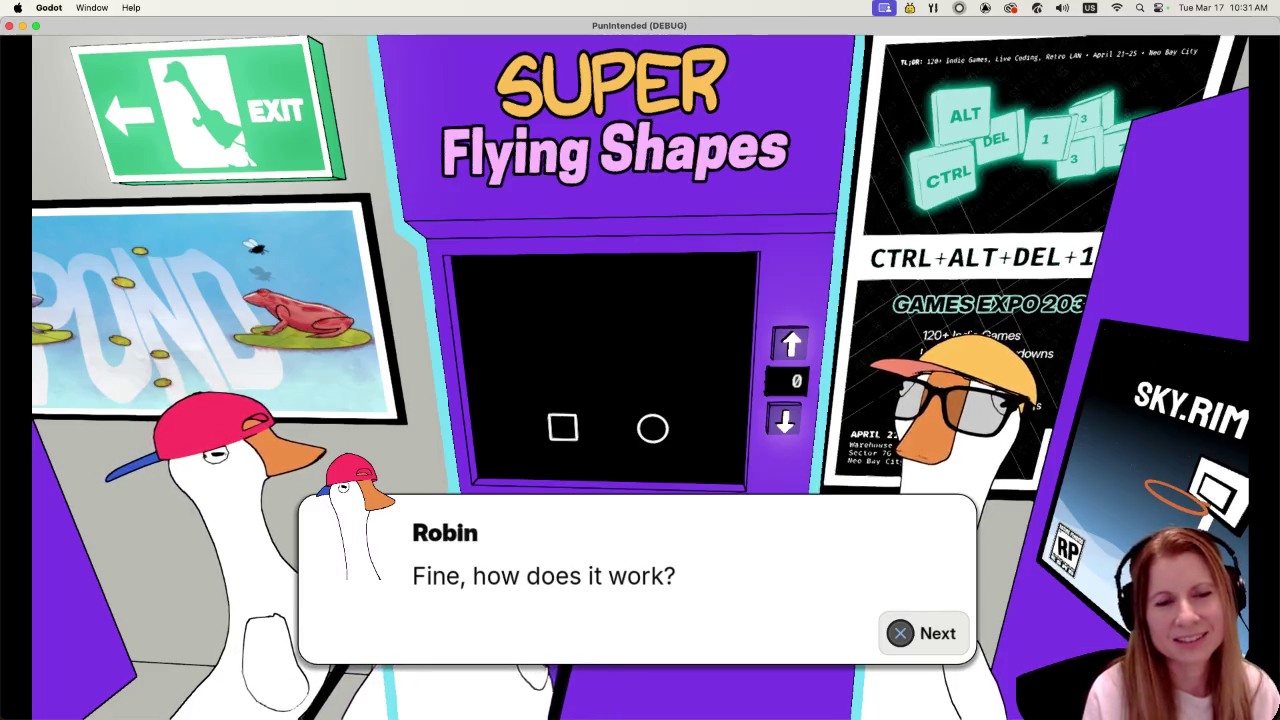
key(Return)
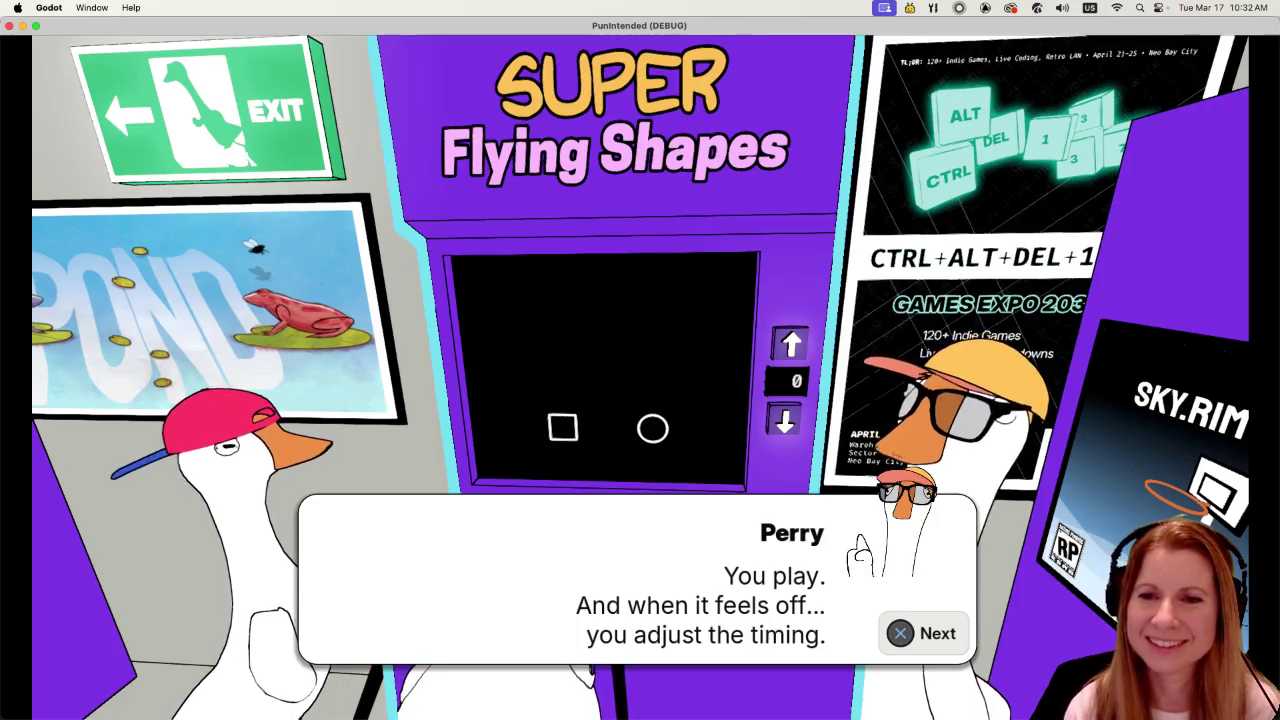
key(space)
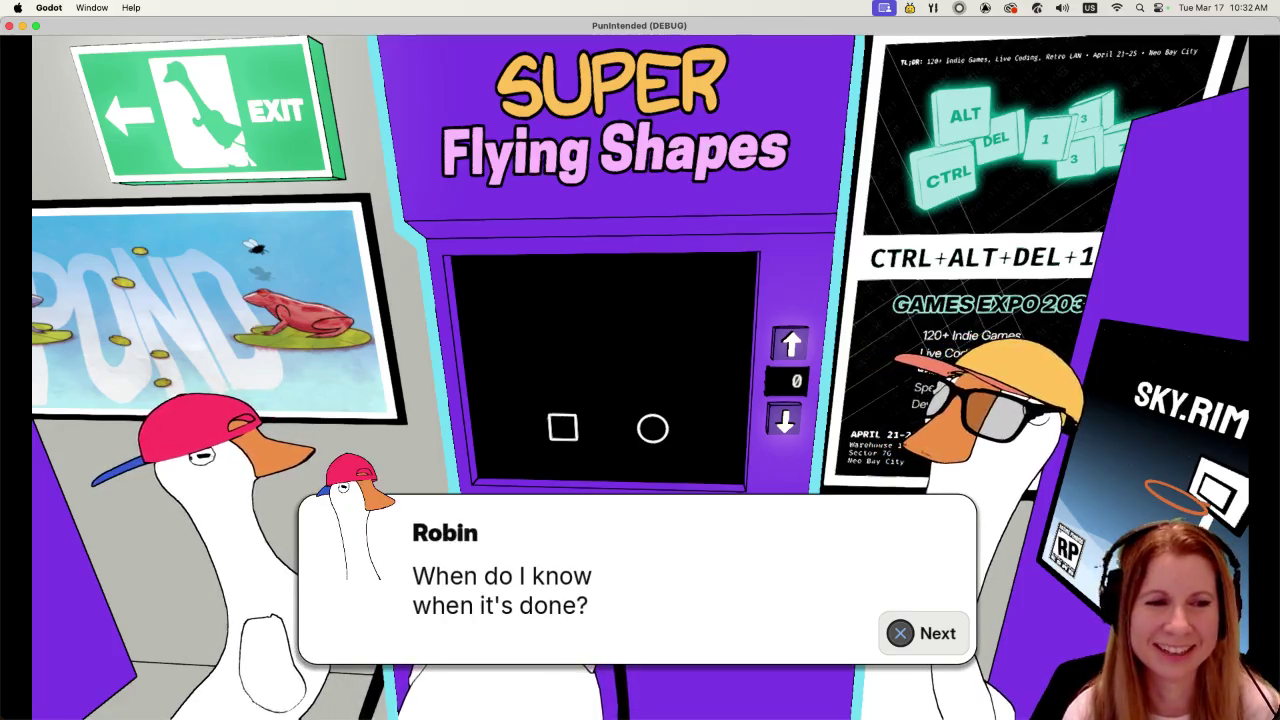
key(space)
key(space)
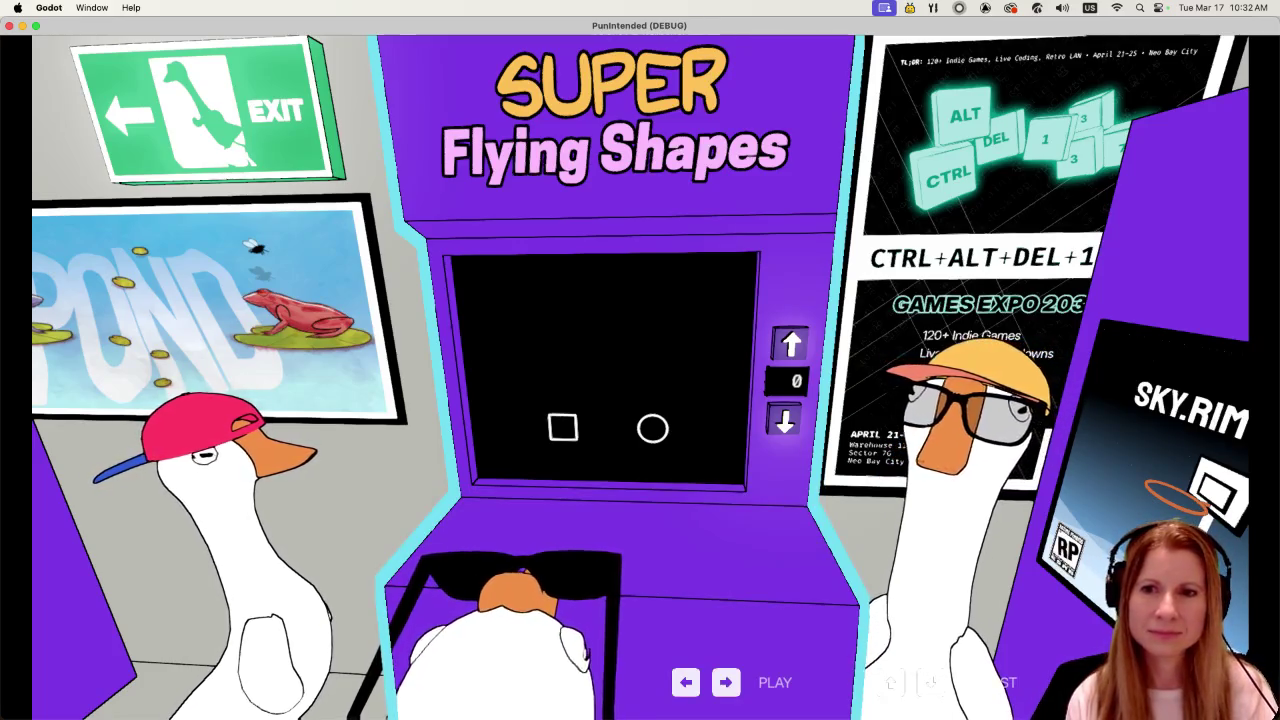
key(super+q)
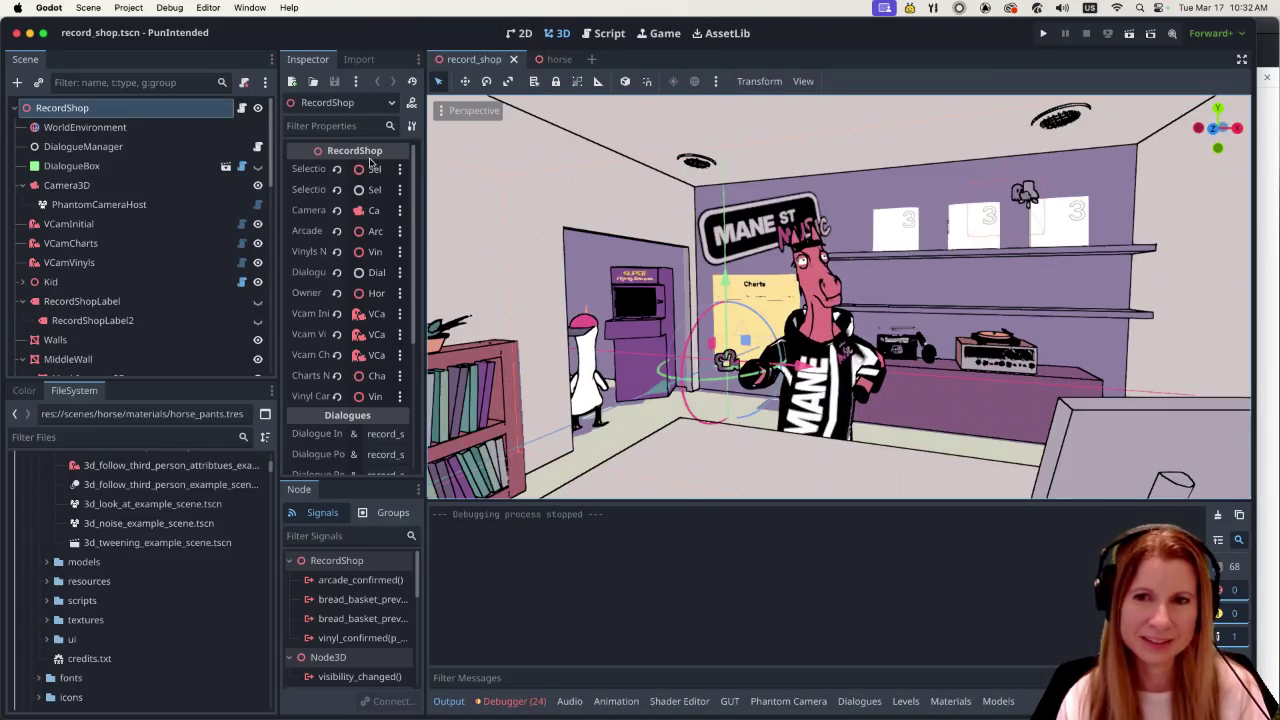
- Show the Dialogues panel full-width and view shop_post_arcade.dialogue.json and practice_mode.dialogue.json
click(857, 701)
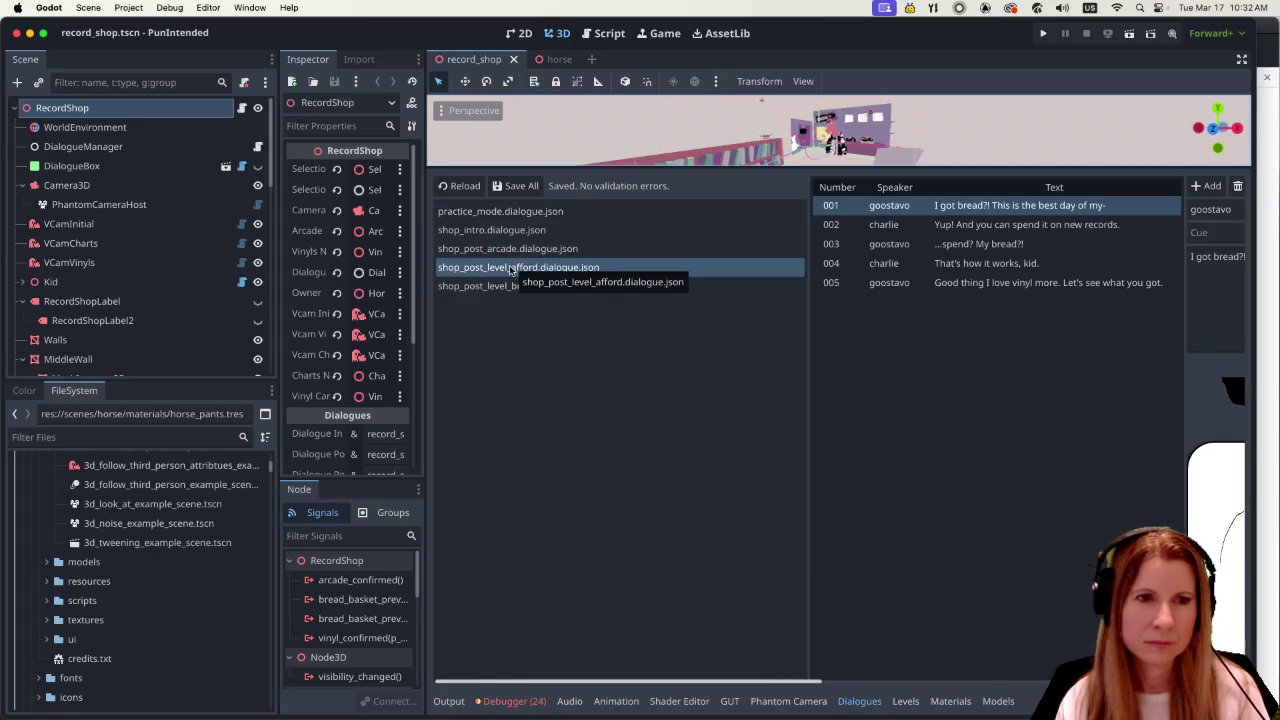
click(1241, 59)
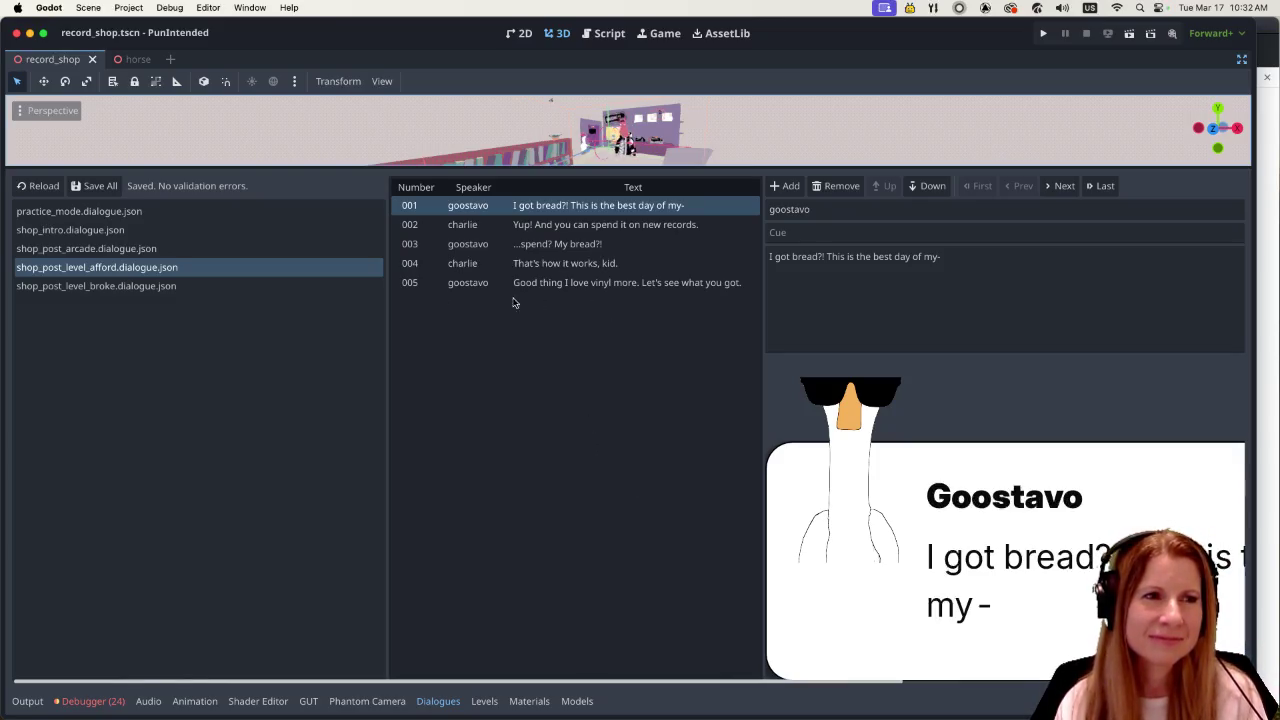
click(117, 252)
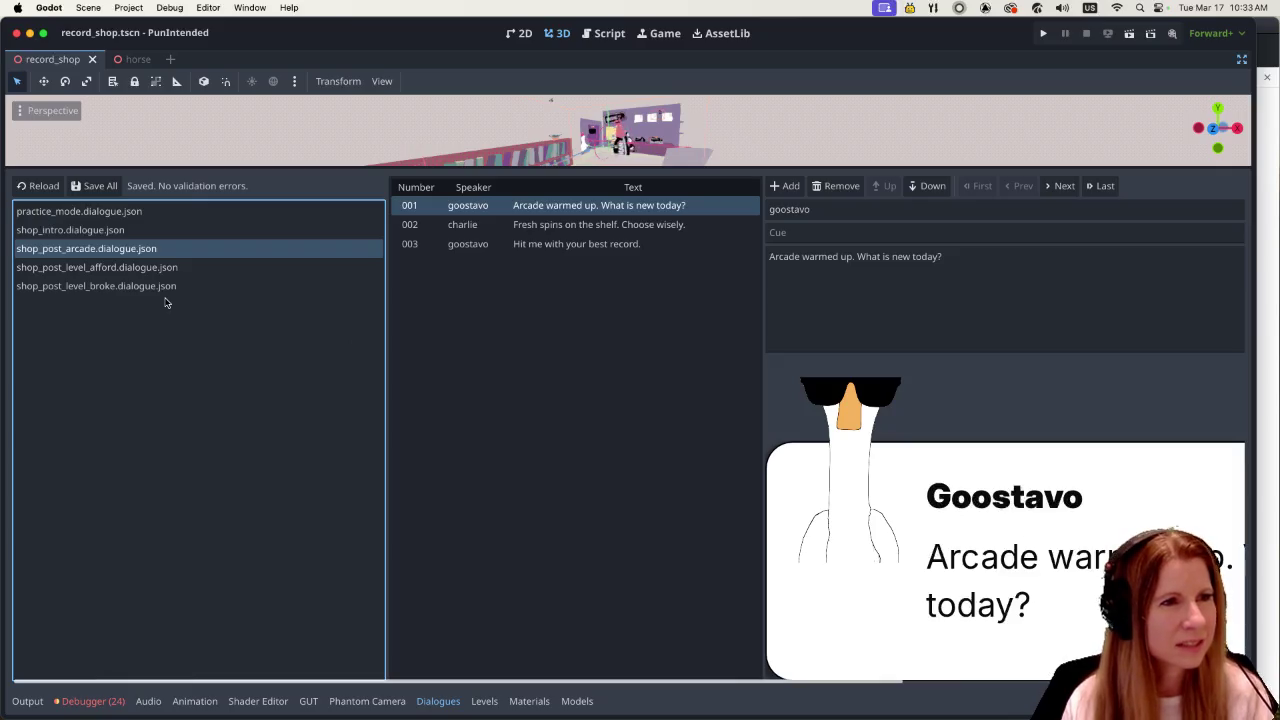
click(148, 212)
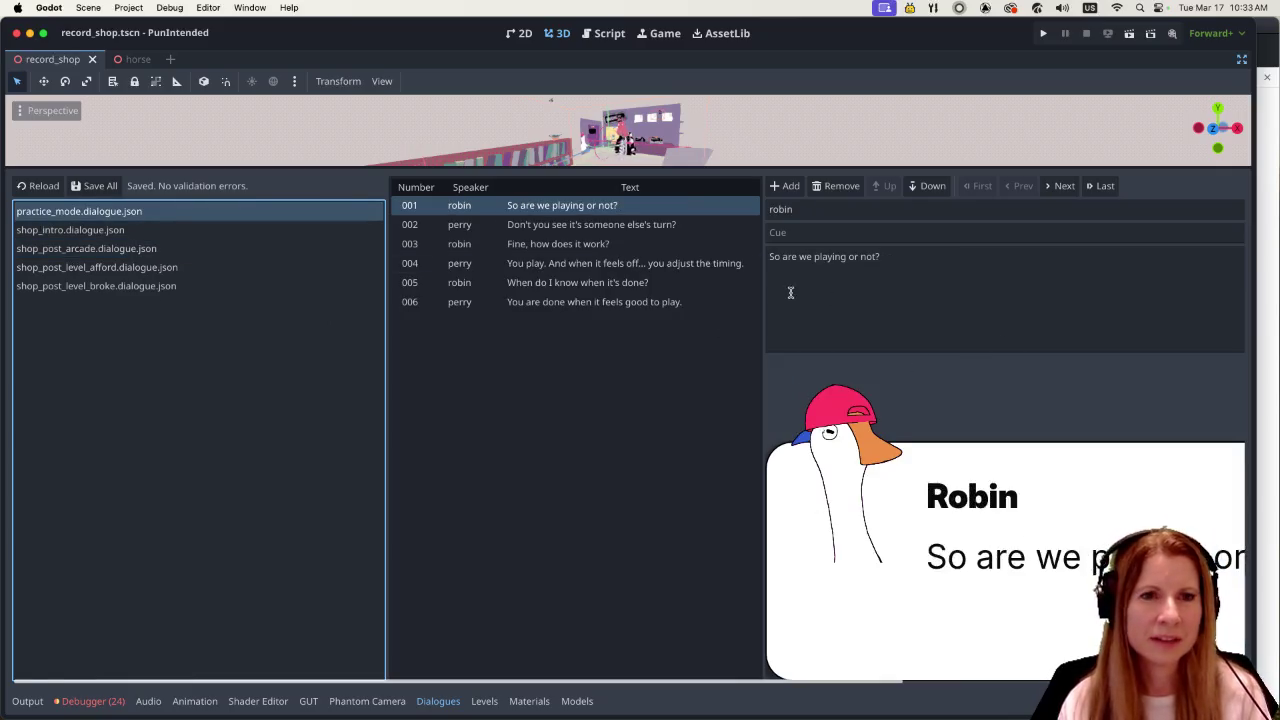